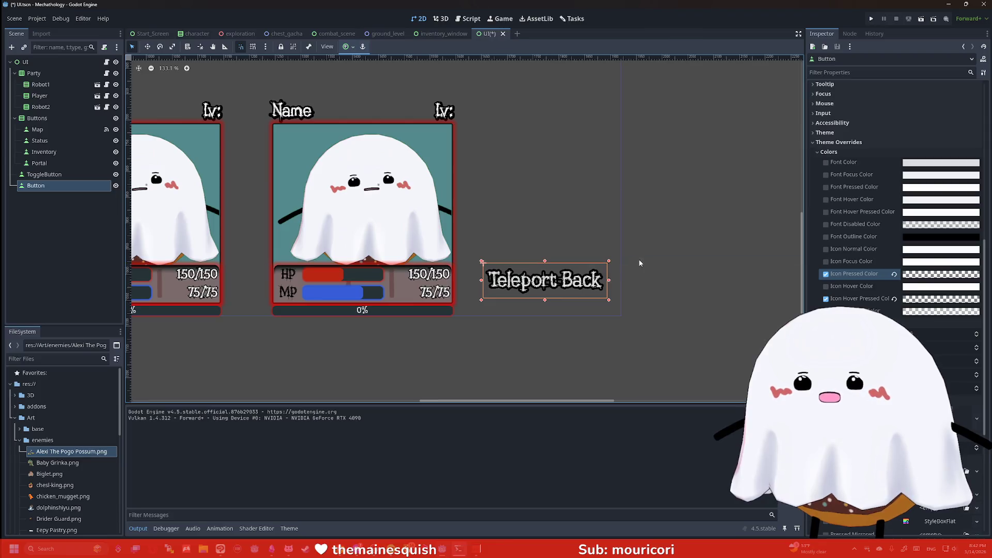
- Reset the Teleport Back button's Normal style override to its default flat look and test-run the scene
left_click(693, 272)
left_click(602, 279)
scroll(863, 271, "down", 10)
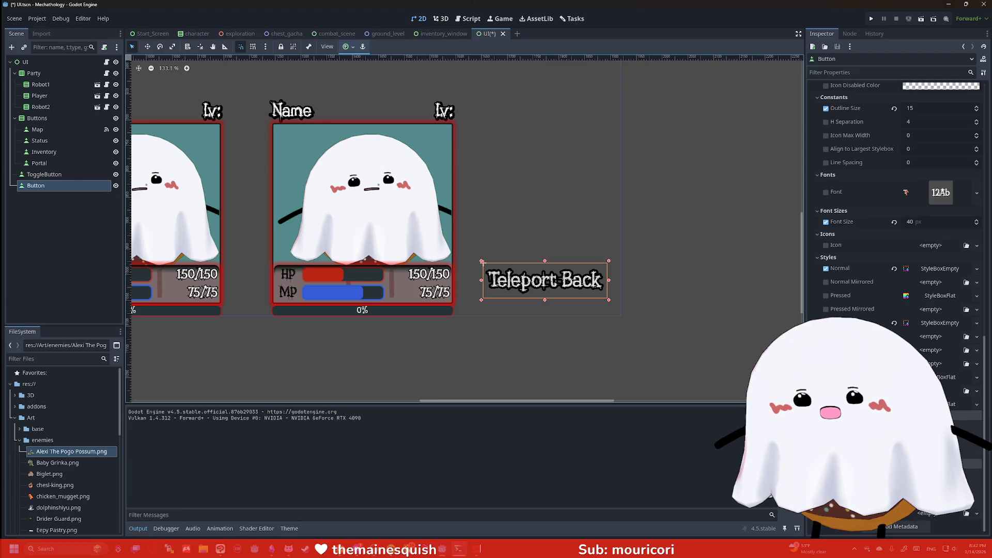
left_click(967, 408)
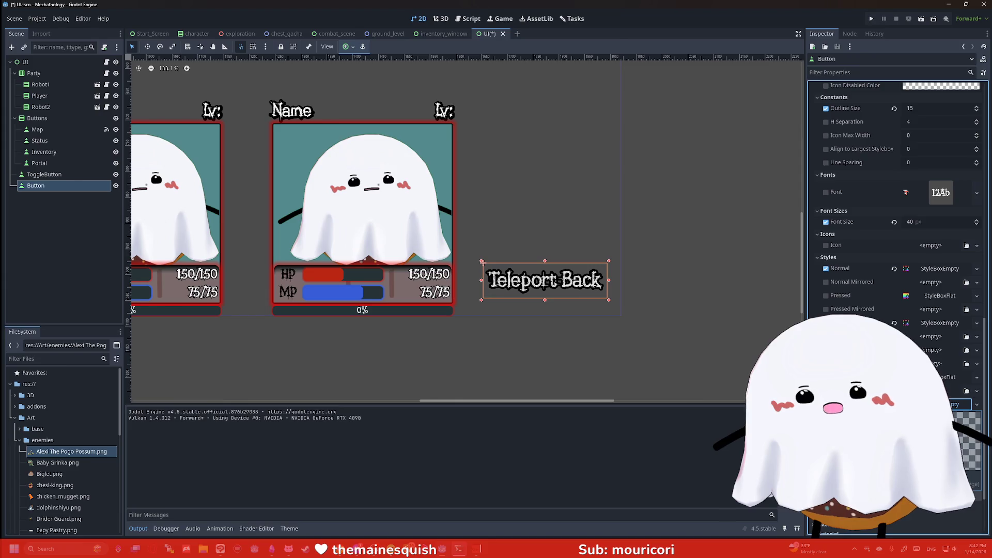
left_click(921, 18)
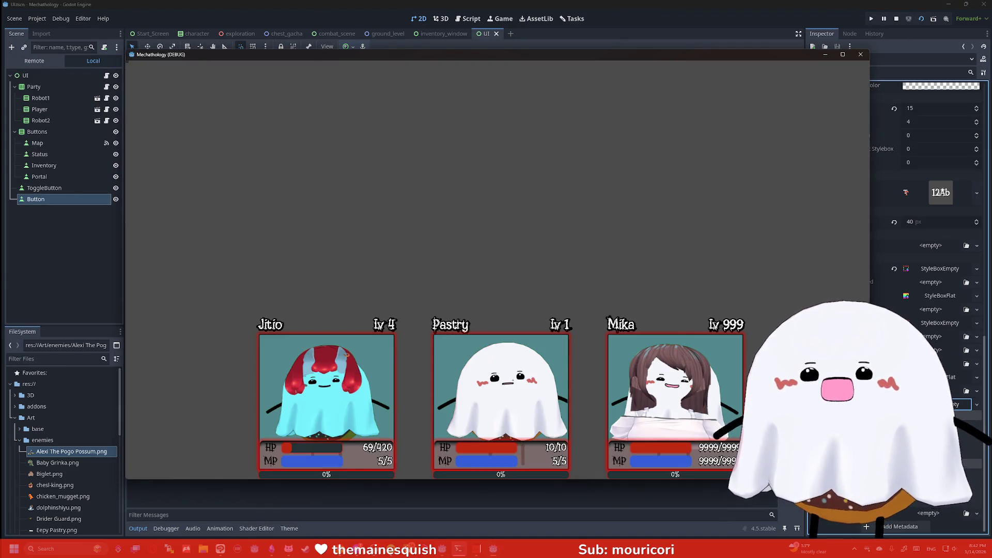
left_click(860, 55)
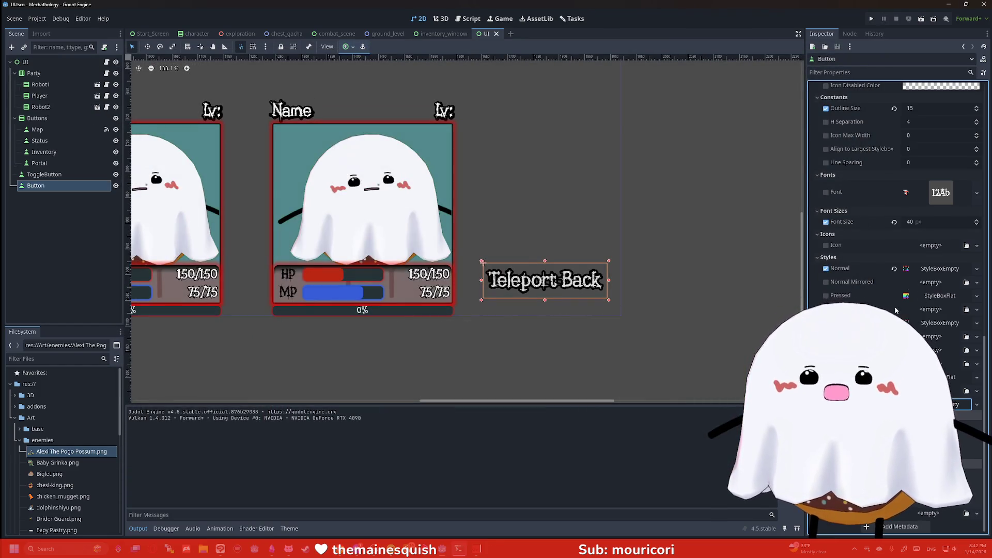
left_click_drag(940, 295, 940, 322)
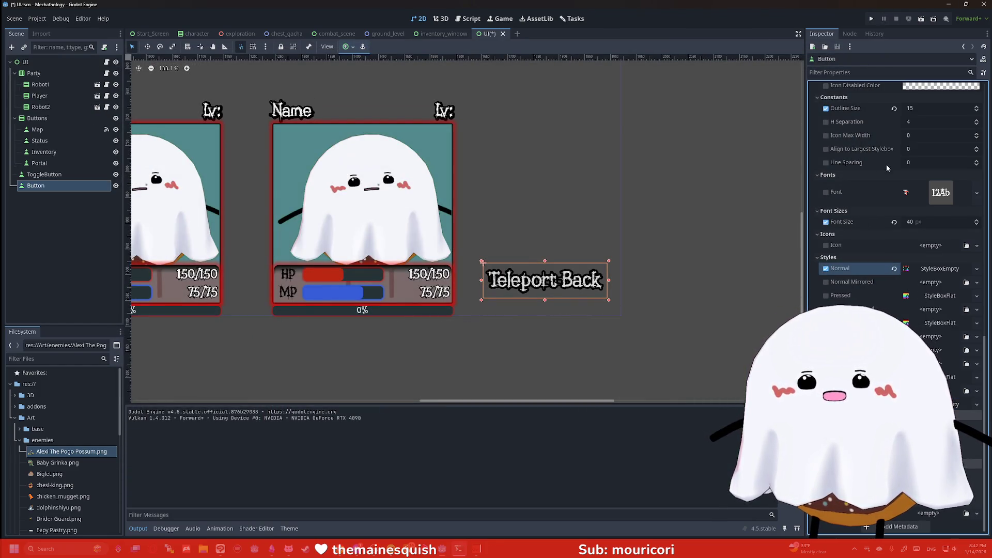
key("ctrl+z")
key("F5")
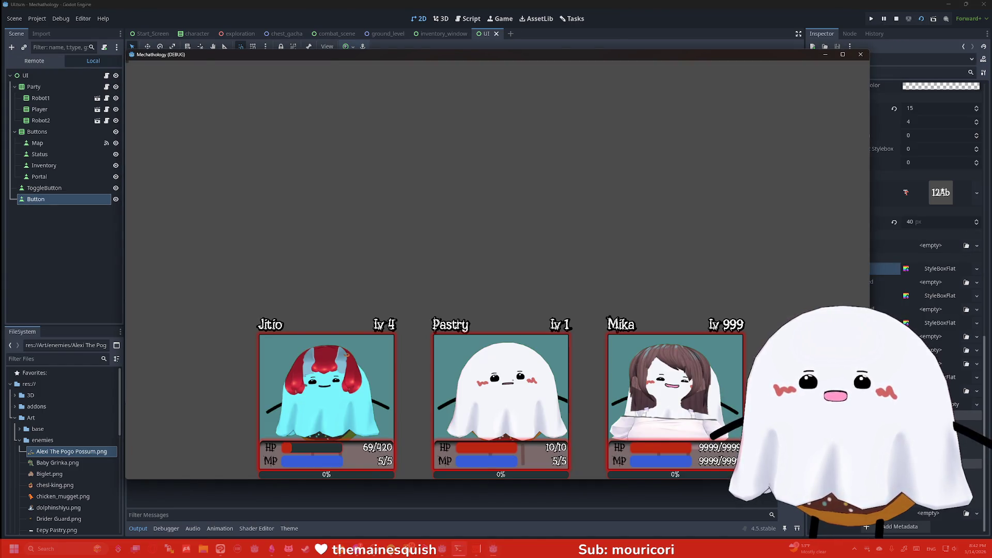
left_click(861, 54)
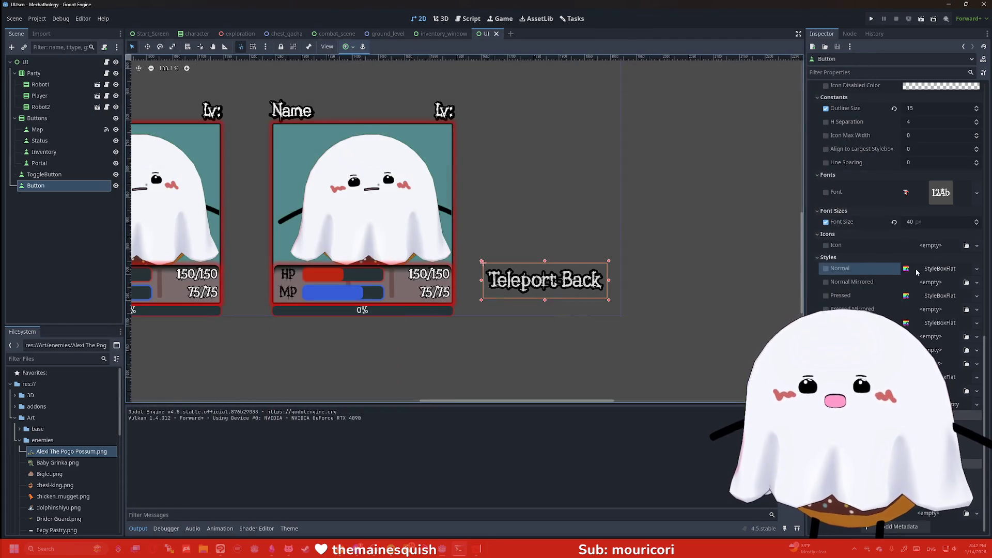
- Give the Teleport Back button a light-blue font colour override and check it in a test run
scroll(917, 169, "up", 4)
scroll(856, 206, "up", 8)
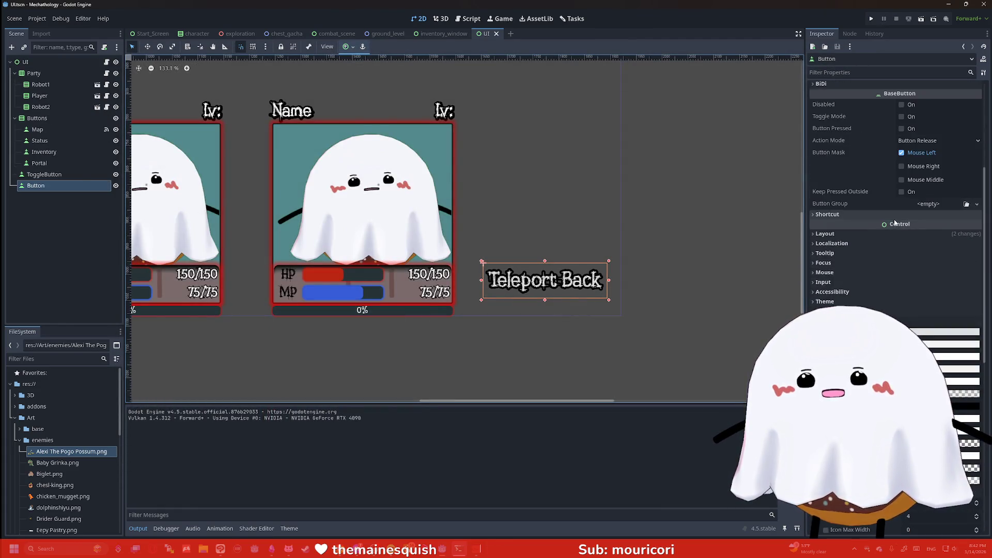
left_click(919, 275)
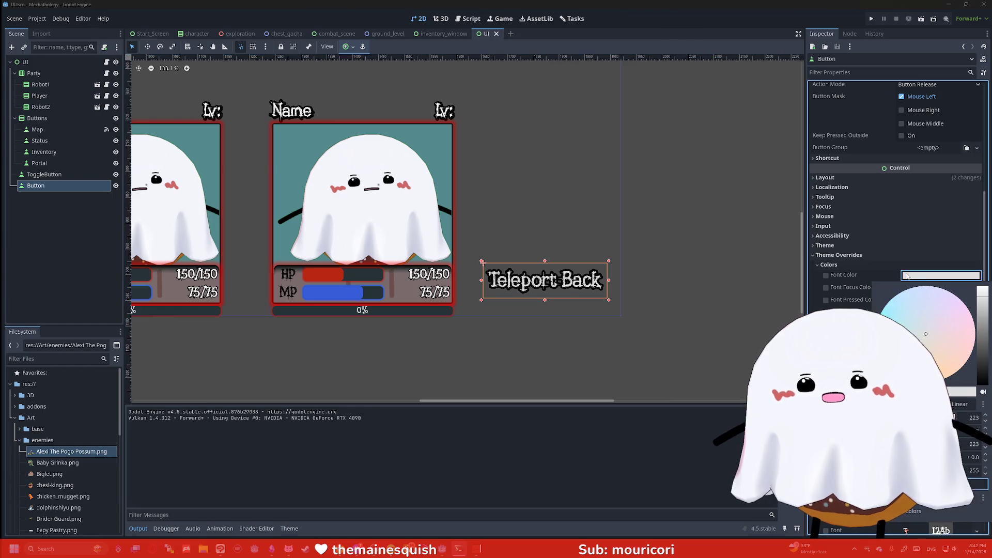
left_click(733, 181)
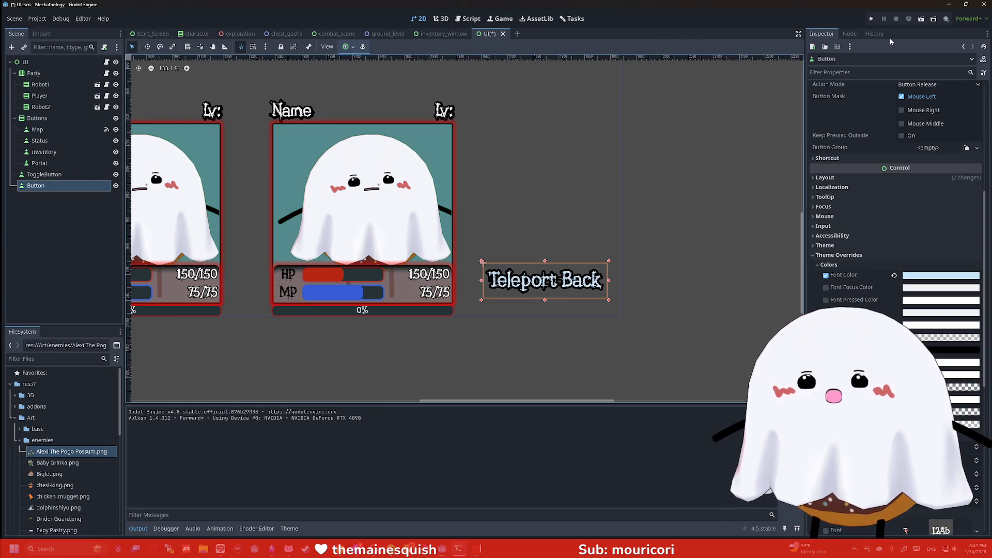
left_click(922, 19)
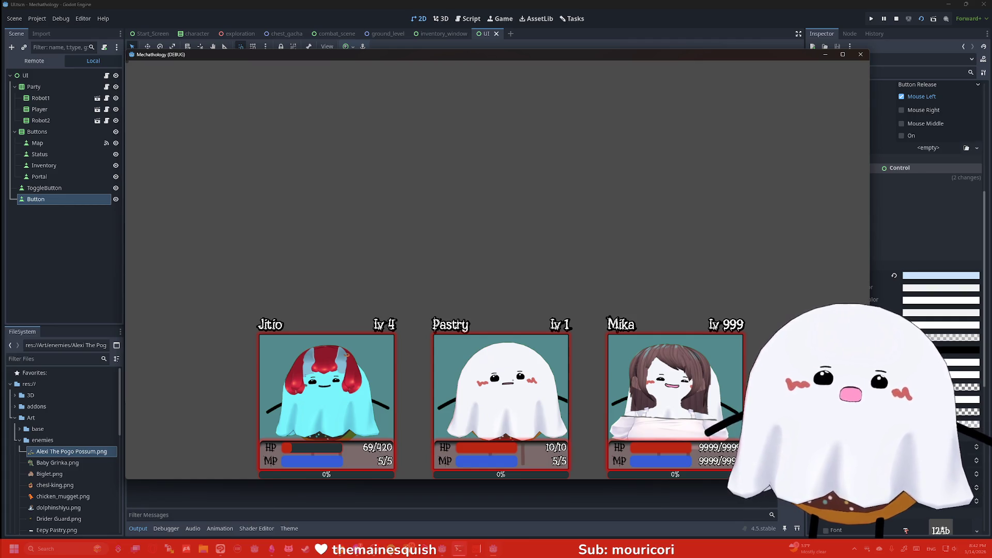
key("alt+F4")
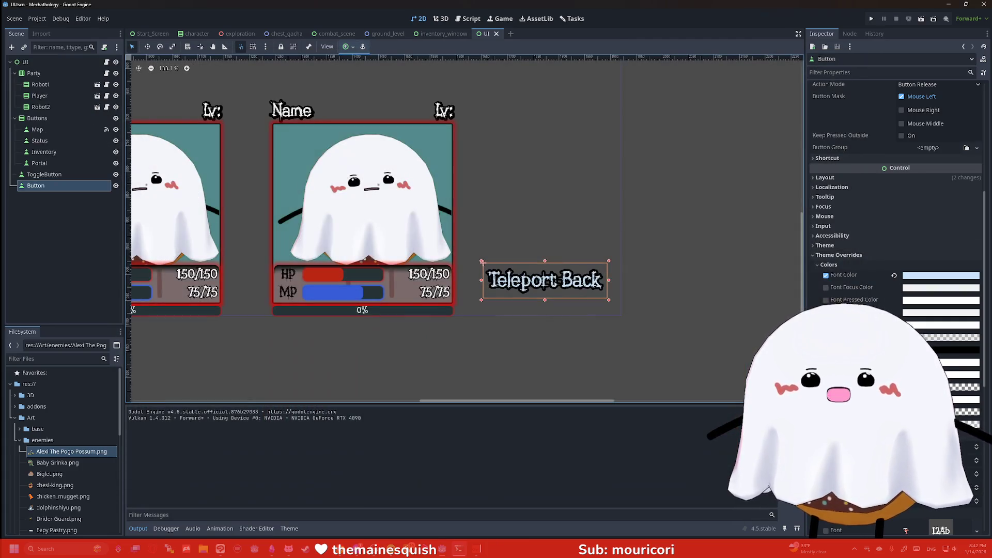
scroll(857, 268, "down", 5)
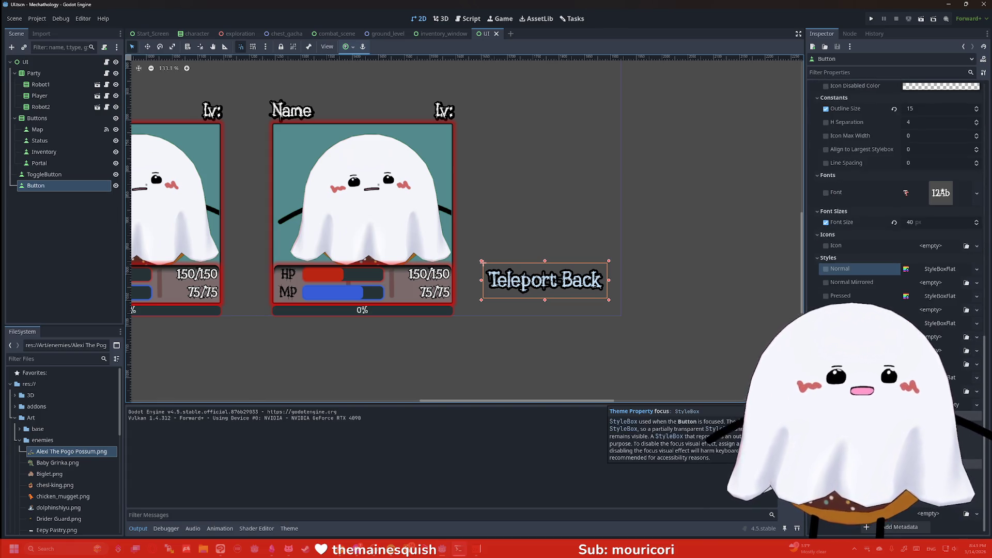
left_click(678, 292)
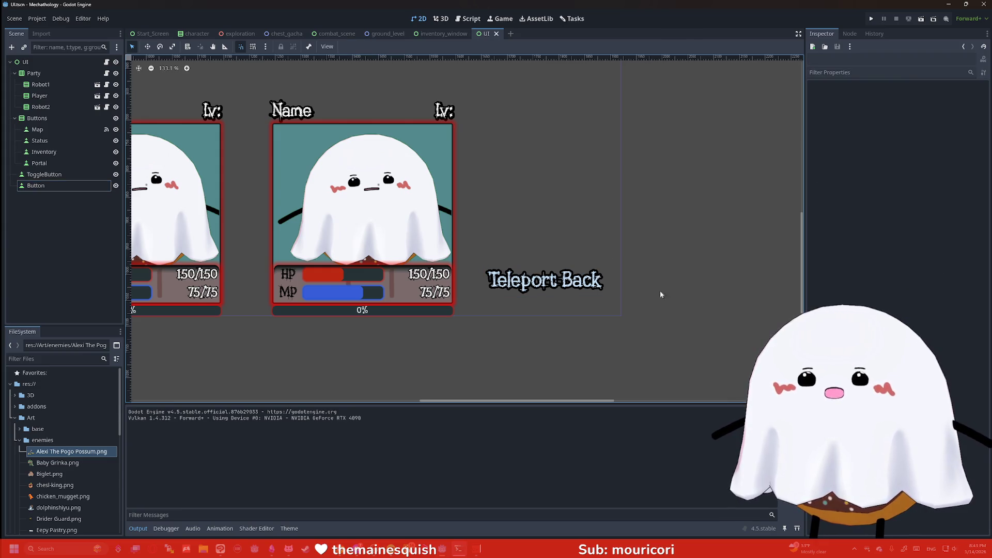
scroll(723, 304, "down", 3)
scroll(702, 238, "down", 2)
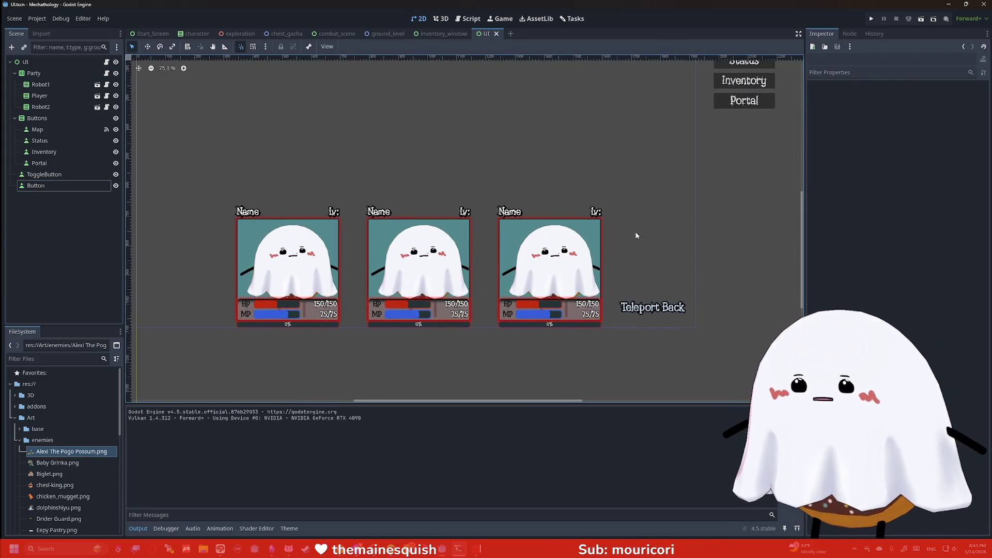
- Connect the Teleport Back button's pressed() signal to _on_button_pressed in ui.gd
left_click(652, 308)
left_click(850, 34)
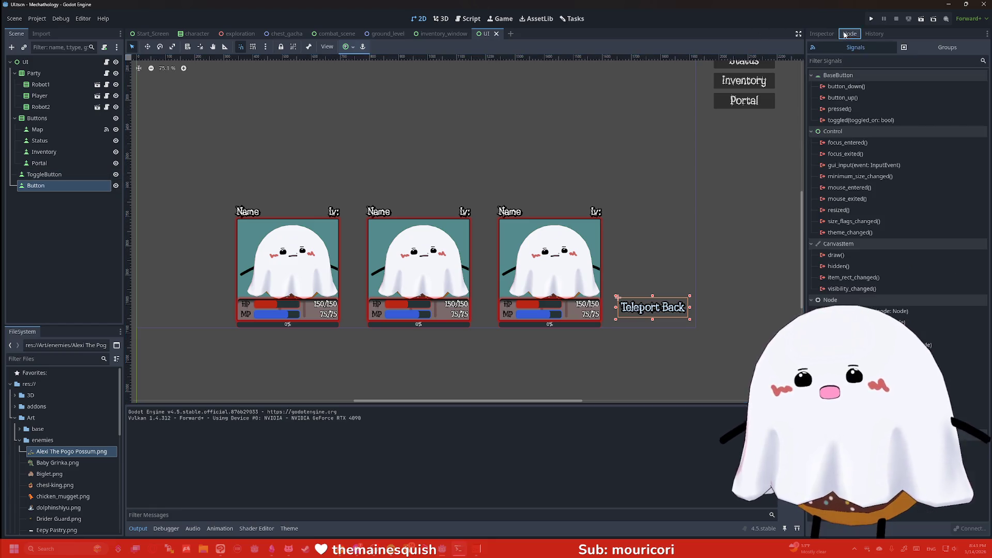
double_click(855, 108)
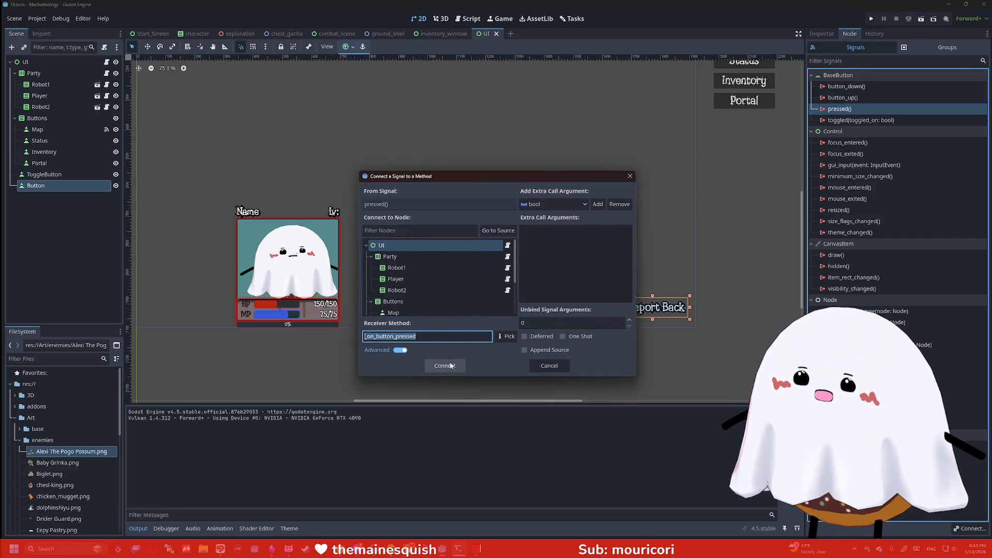
left_click(445, 362)
- Paste start_screen.gd's change_scene_to_file call for ground_level.tscn into the handler and test-run it
left_click(150, 34)
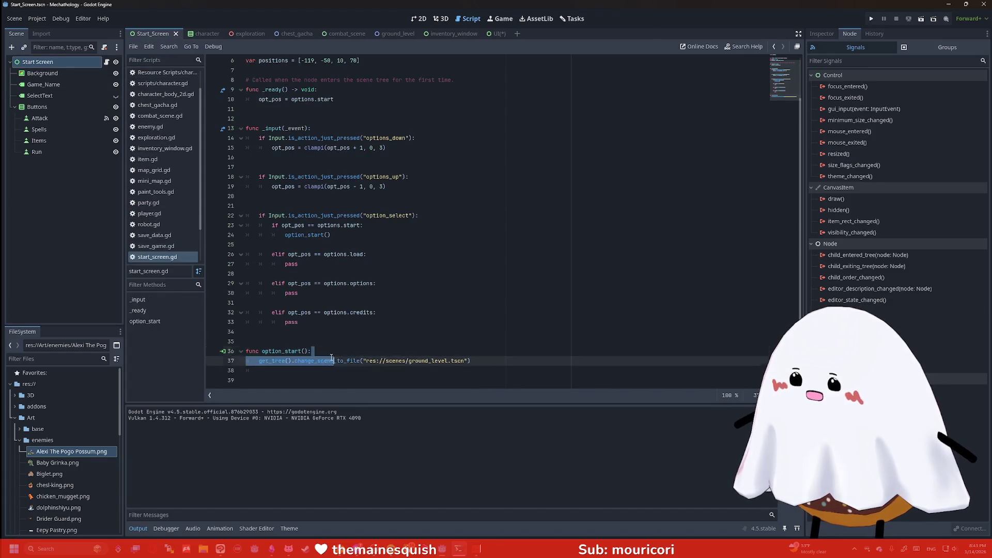
left_click_drag(471, 360, 258, 360)
key("ctrl+c")
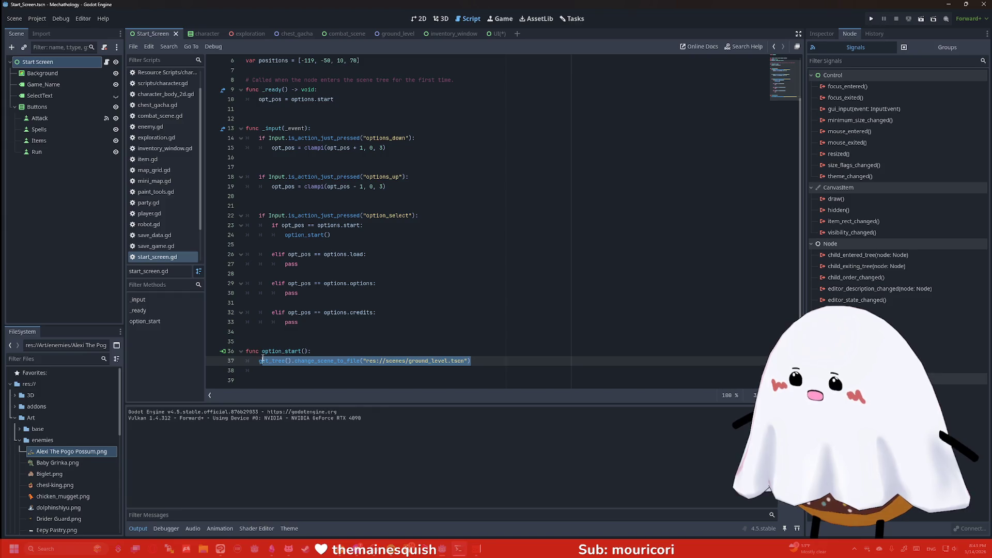
left_click(493, 33)
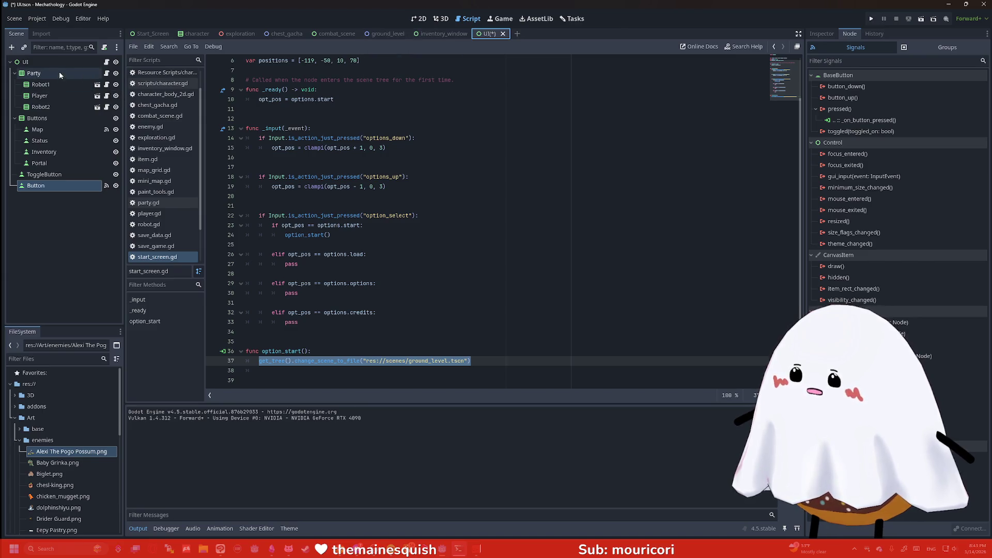
left_click(415, 365)
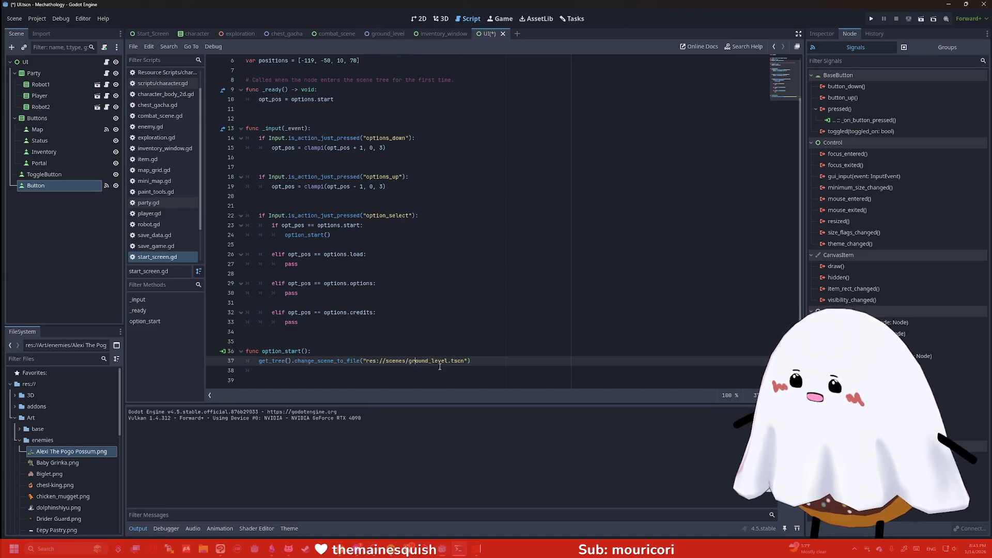
scroll(163, 76, "up", 2)
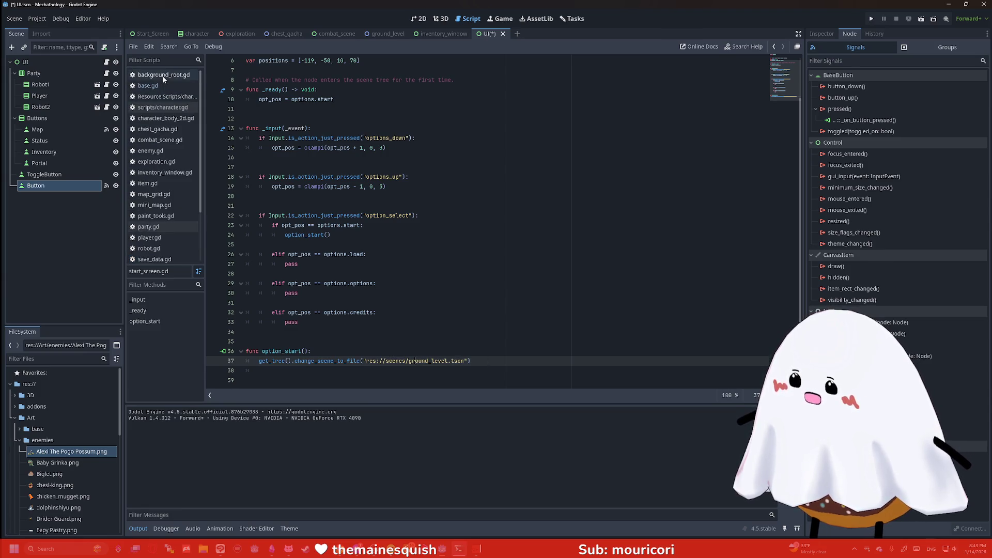
left_click(105, 62)
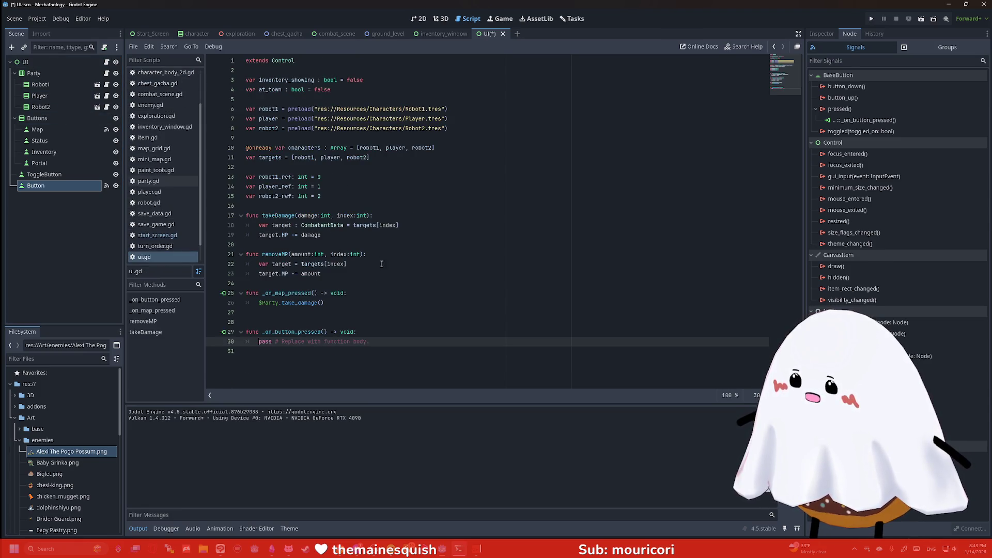
left_click_drag(376, 342, 259, 342)
key("ctrl+v")
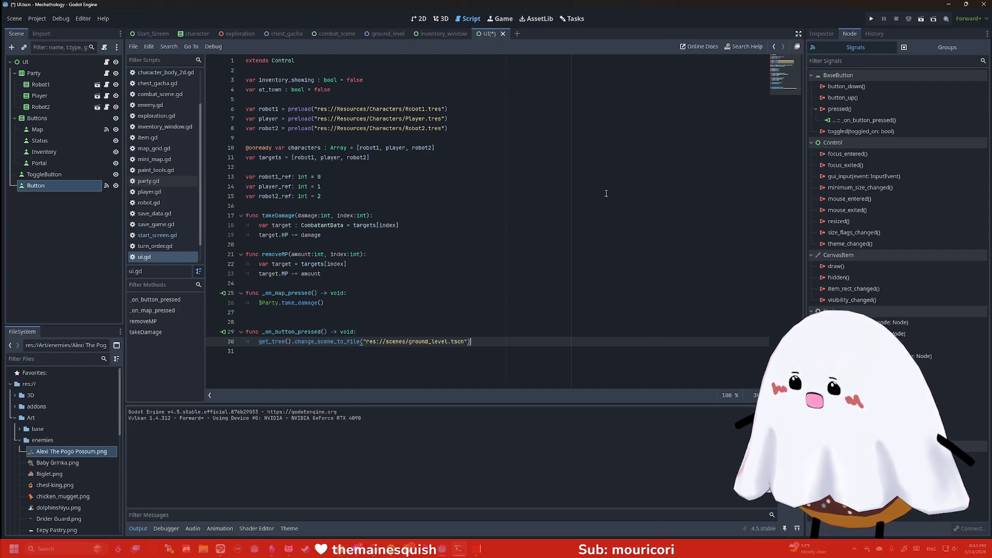
left_click(924, 22)
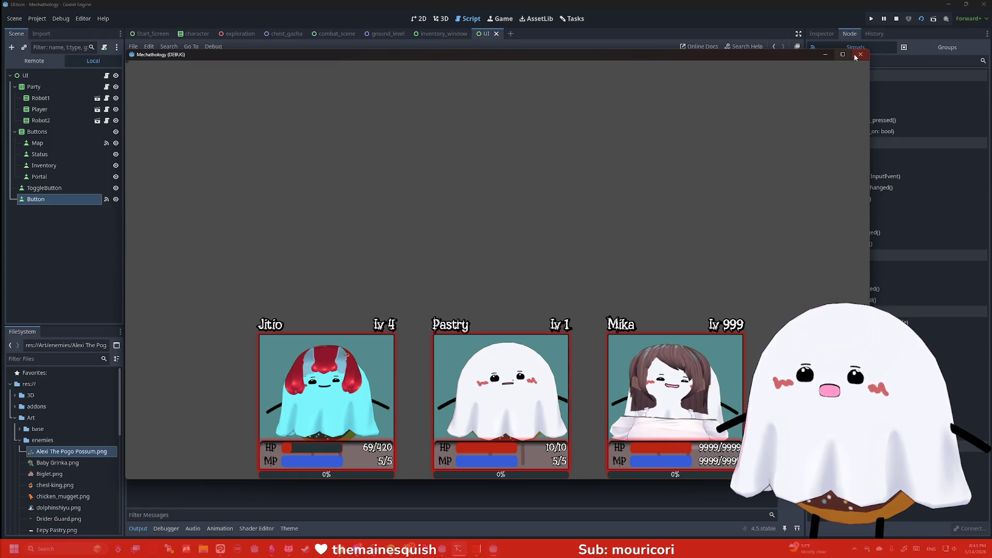
- Restart and then close the Teleport Back test run
left_click(860, 54)
left_click(871, 19)
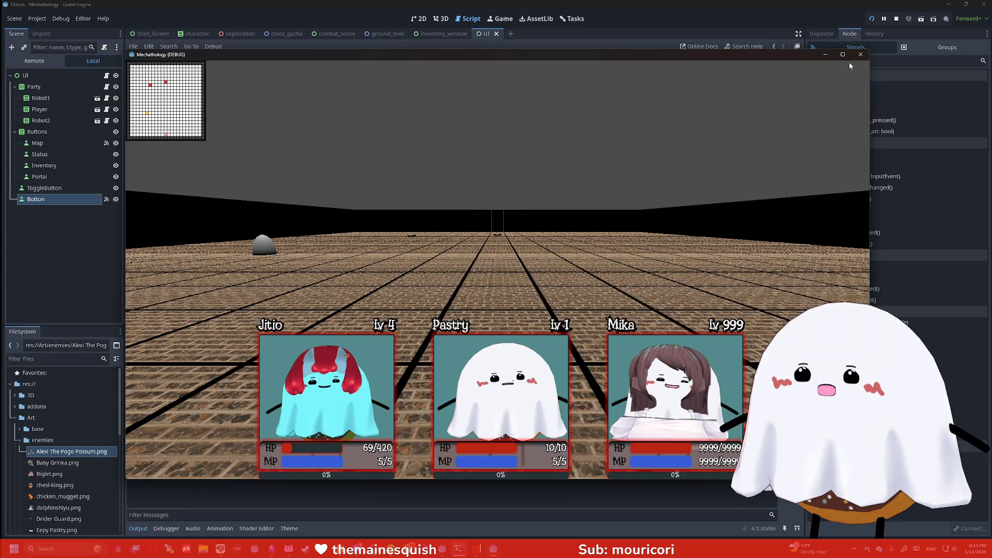
left_click(861, 54)
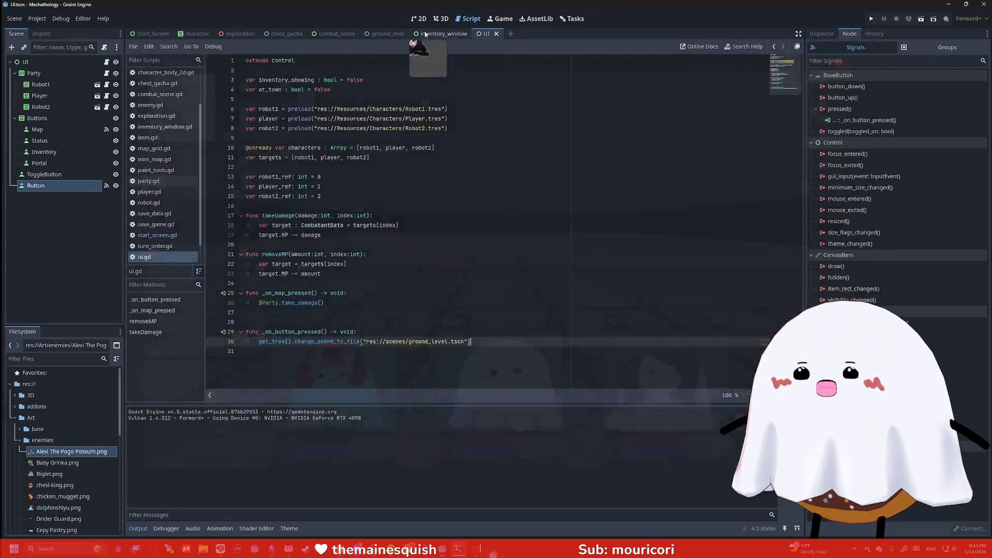
- Set res://scenes/Start_Screen.tscn as the Main Scene in Project Settings > Run, then run the project
left_click(10, 19)
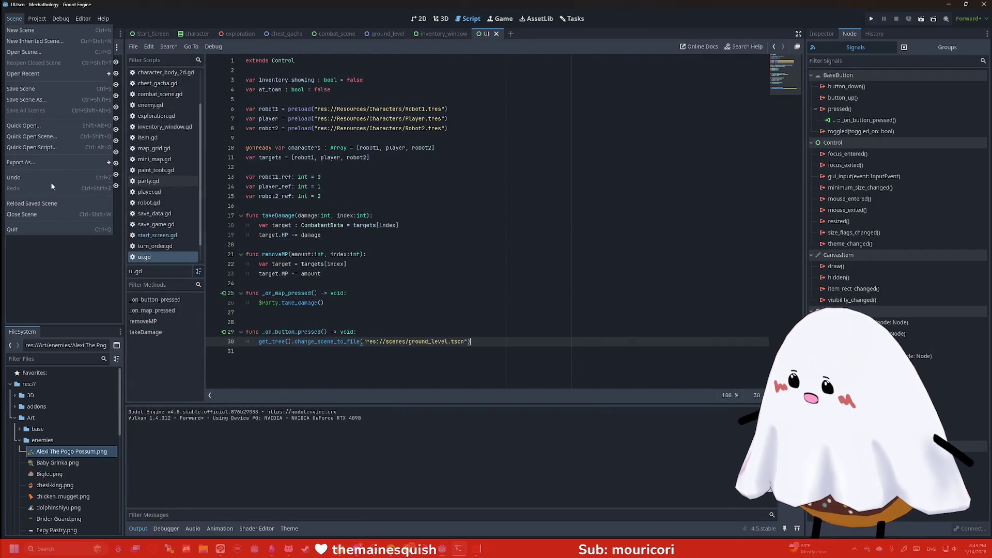
left_click(36, 19)
left_click(49, 30)
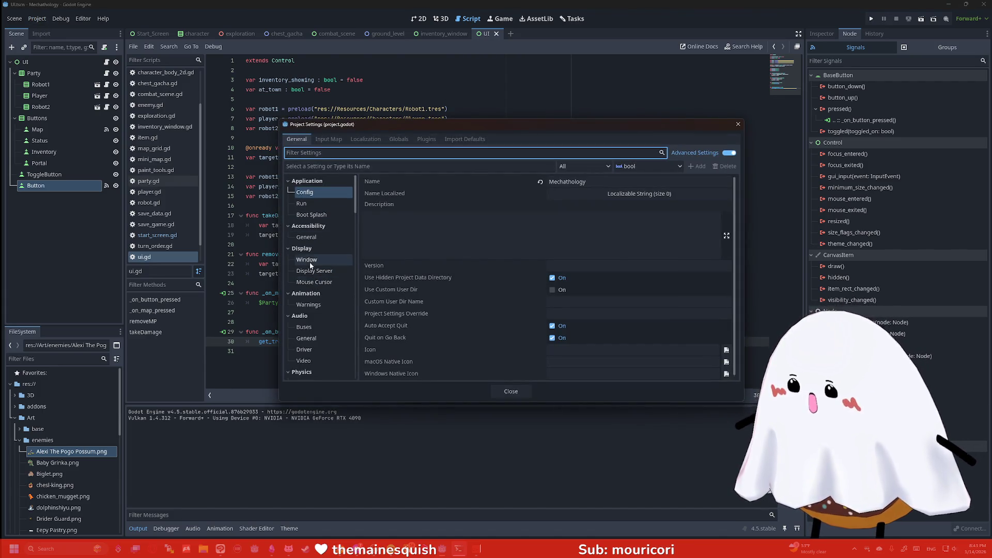
left_click(310, 204)
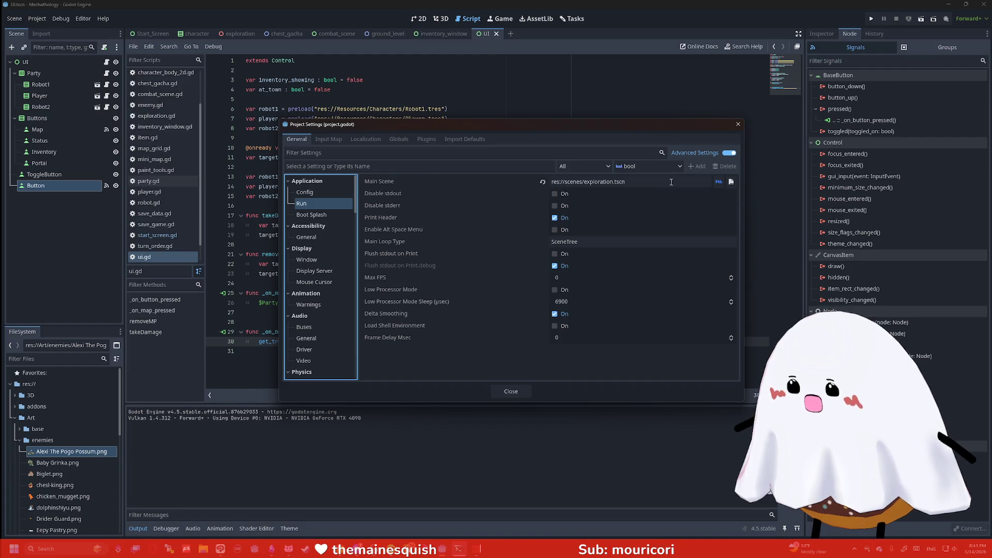
left_click(730, 182)
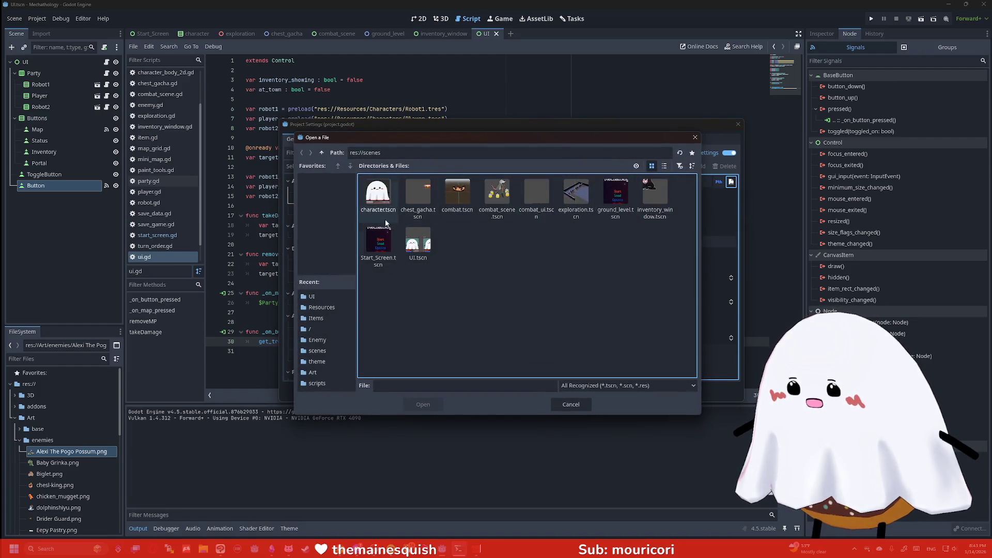
double_click(394, 244)
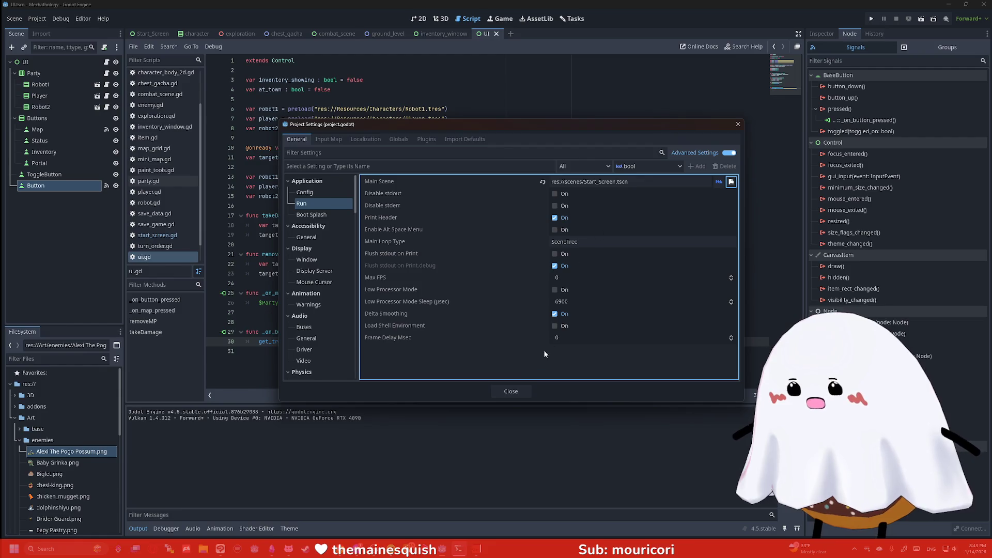
left_click(511, 391)
left_click(871, 18)
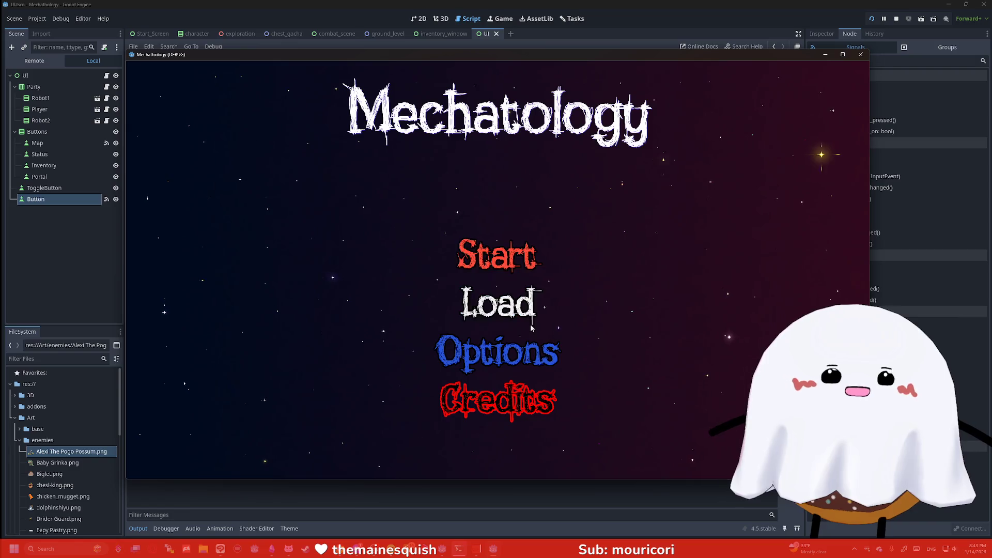
- In the running game choose Start, Enter Tower and Workbench, re-enter the tower, then close the game
left_click_drag(643, 58, 572, 54)
left_click(427, 252)
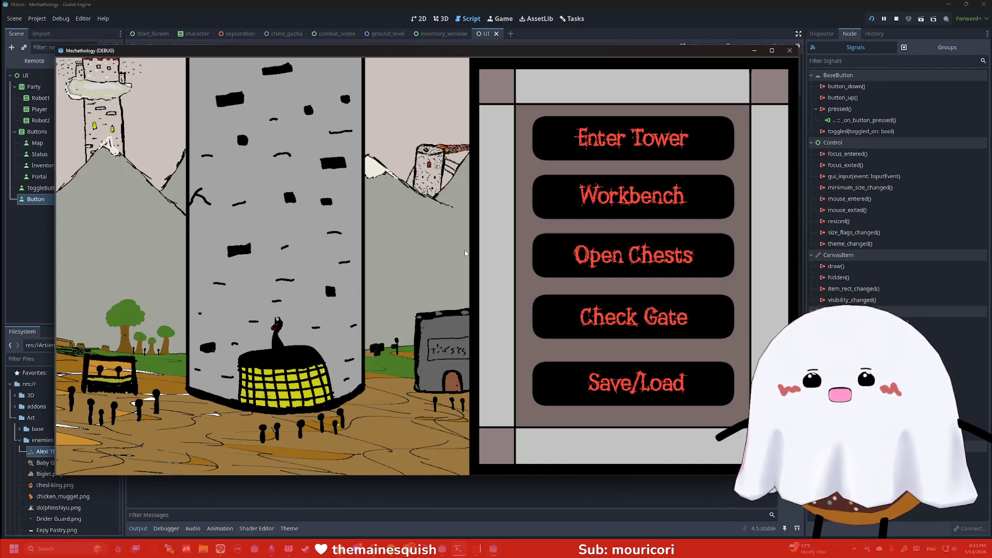
left_click(616, 155)
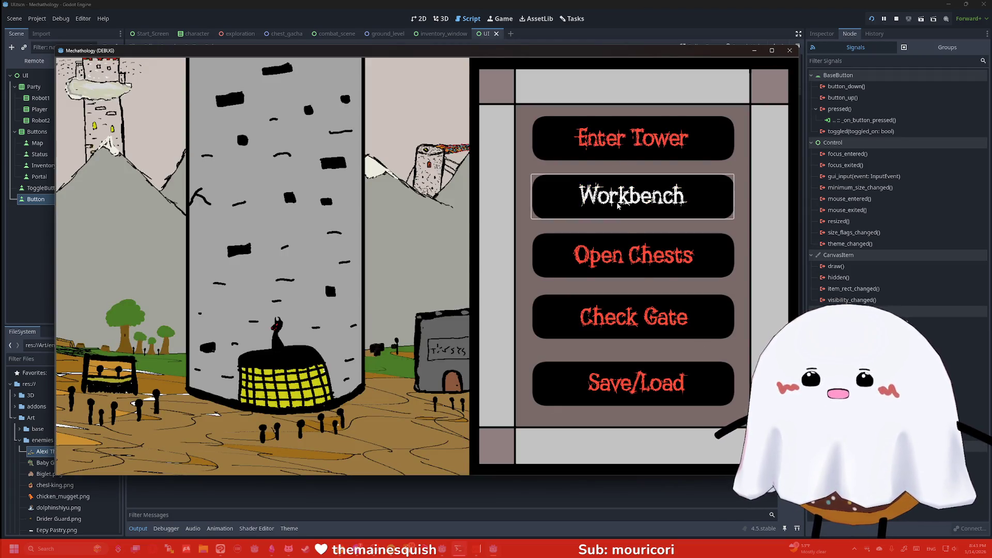
left_click(616, 181)
left_click(619, 262)
left_click(634, 151)
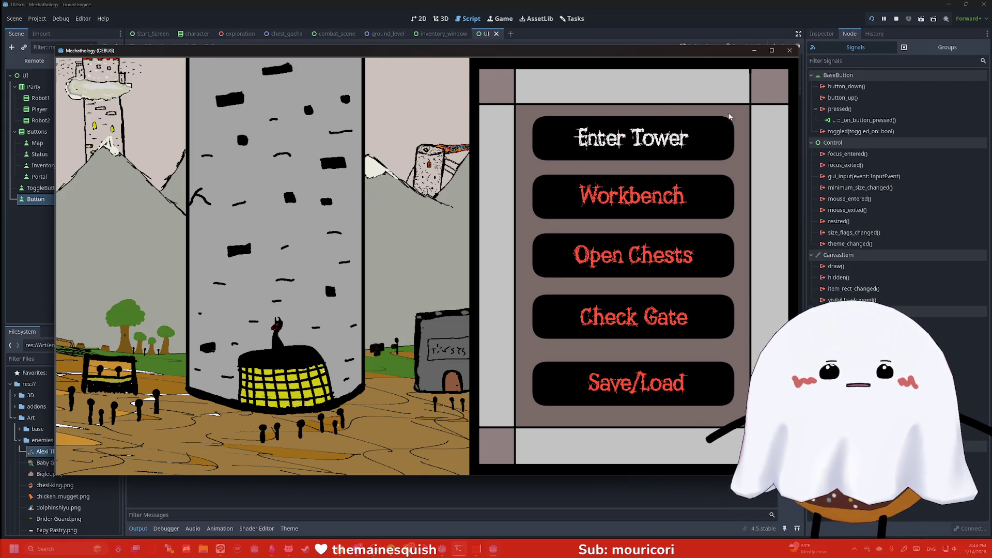
left_click(789, 50)
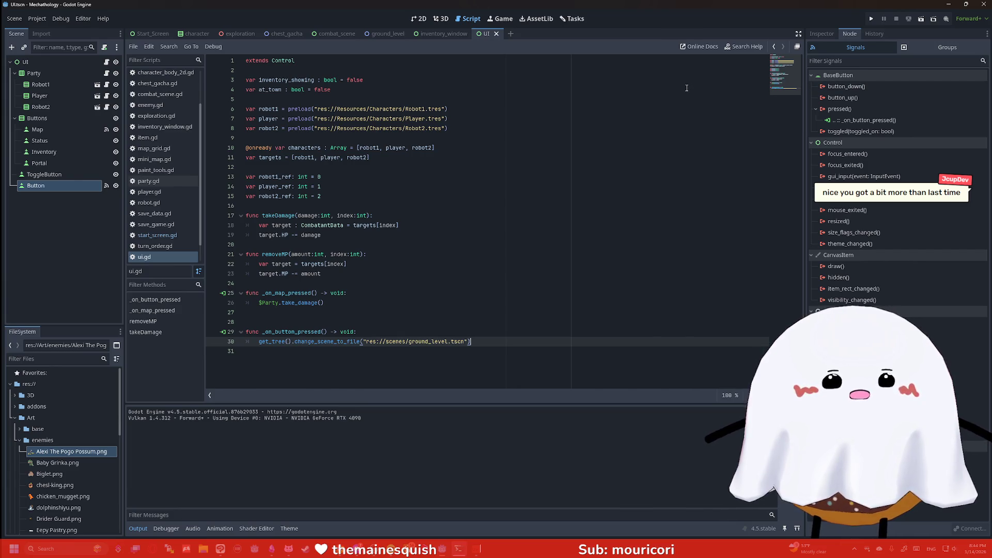
- Test-run the UI scene, close it, collapse the enemies folder, and launch the whole project
left_click(921, 19)
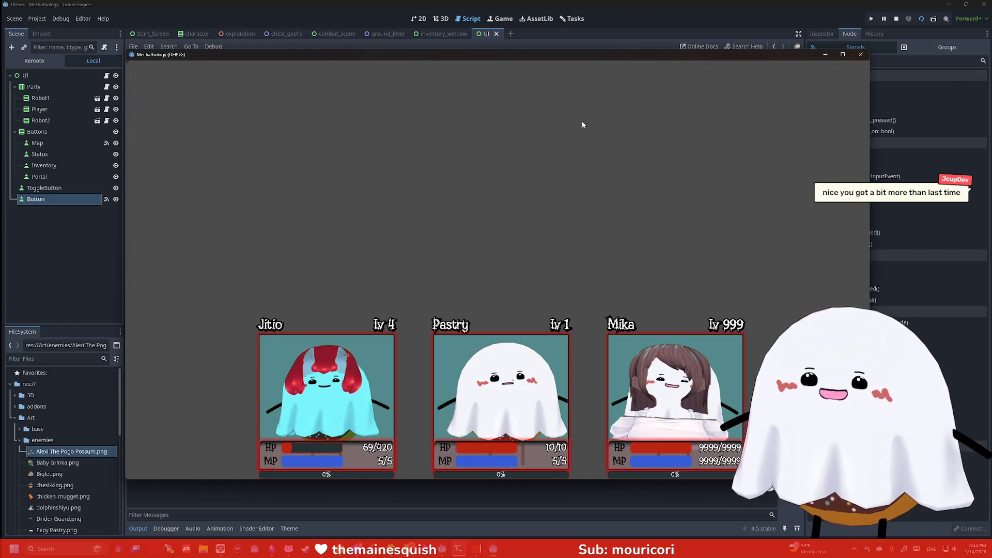
left_click(860, 55)
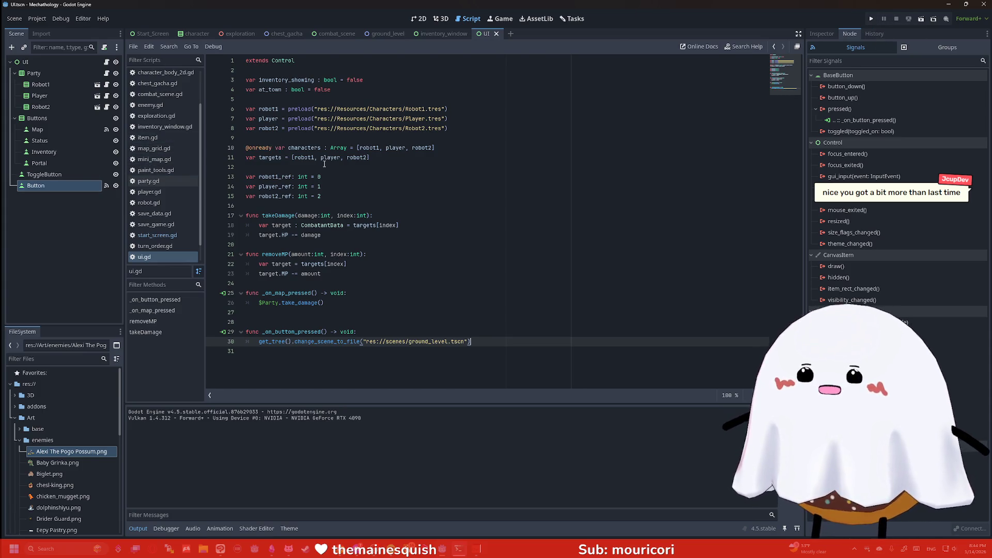
left_click(19, 440)
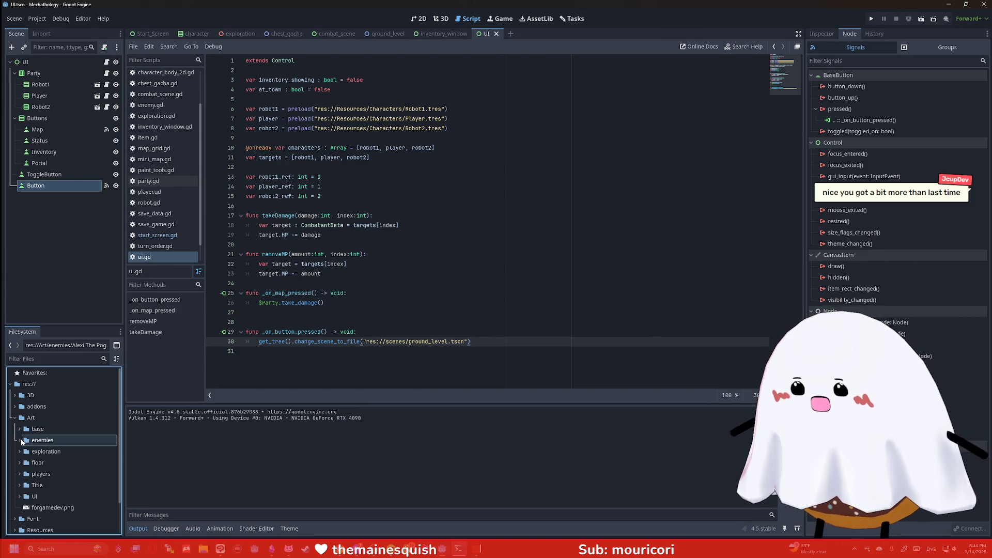
scroll(50, 481, "down", 1)
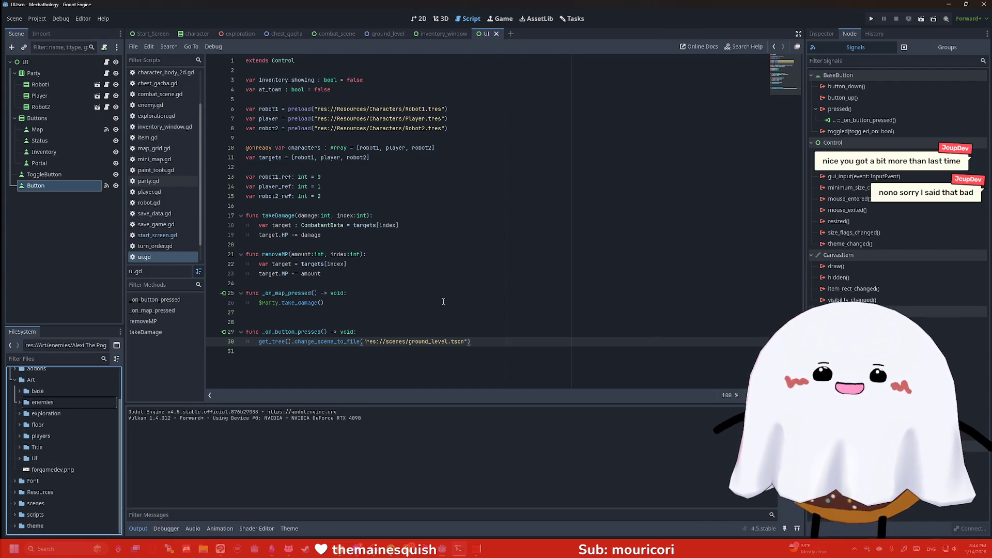
left_click(587, 171)
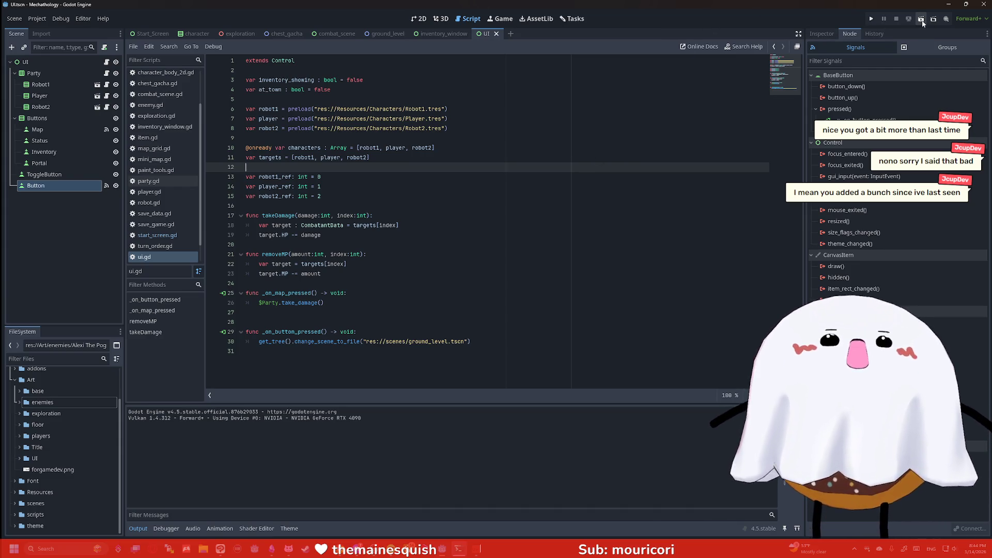
left_click(873, 19)
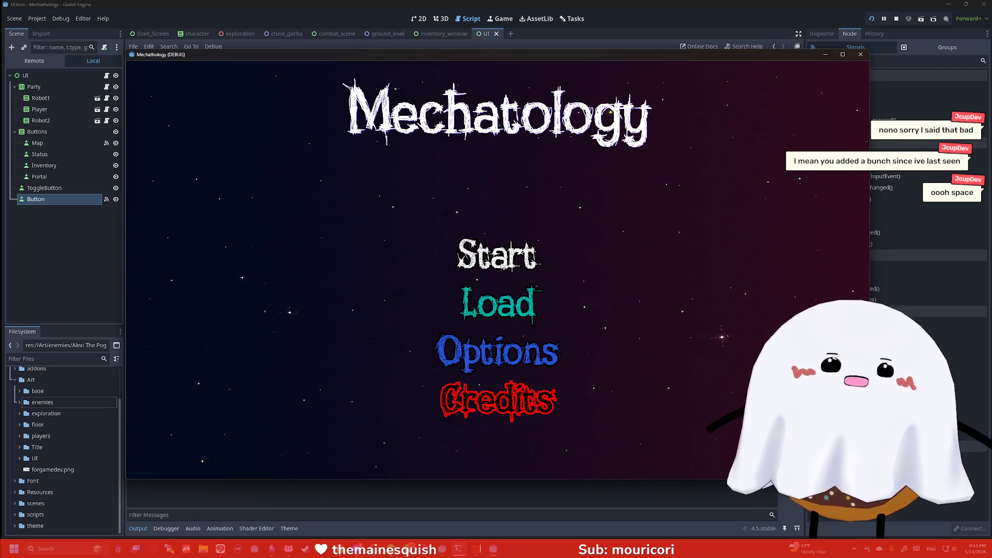
- Start the game, visit the Workbench, and open a chest onto the conveyor on the chests screen
key("Up")
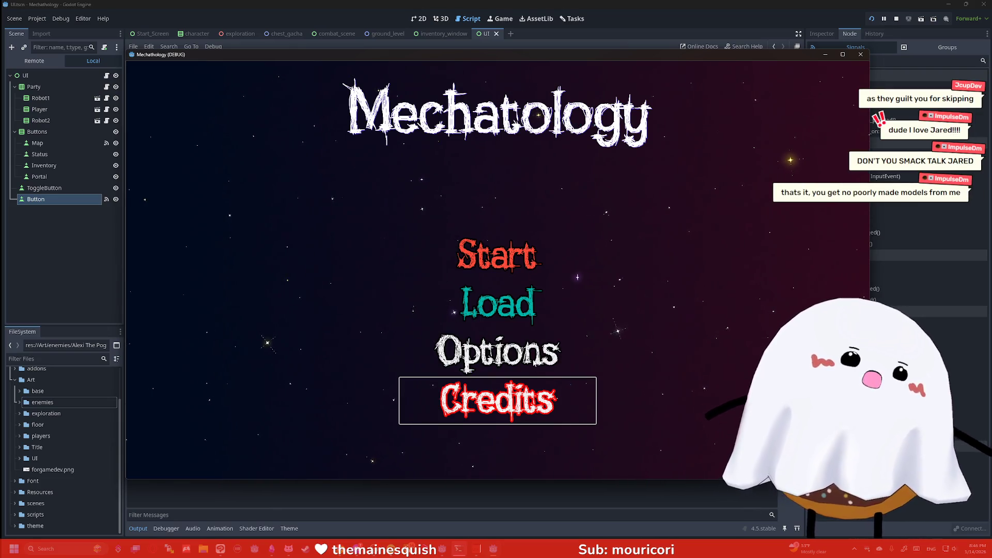
left_click(497, 254)
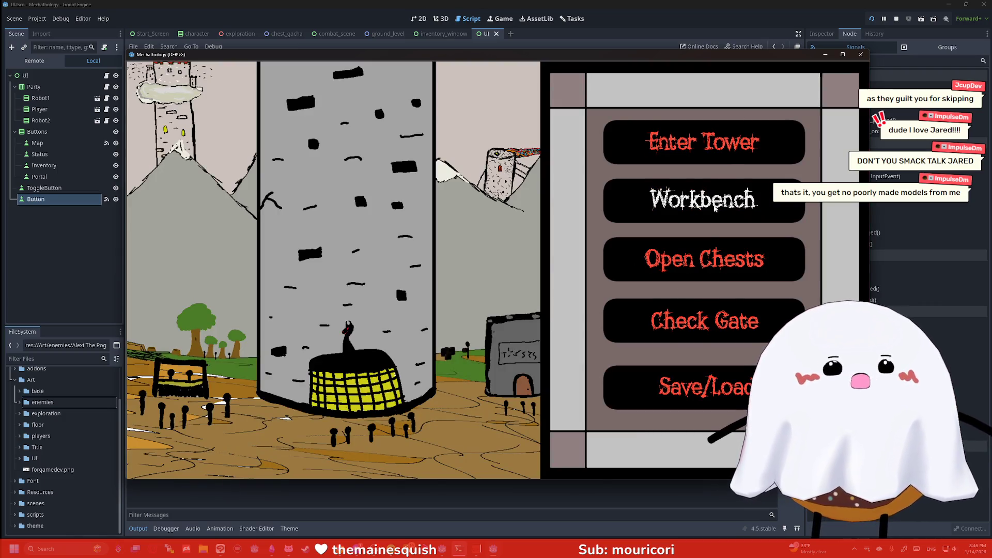
left_click(715, 206)
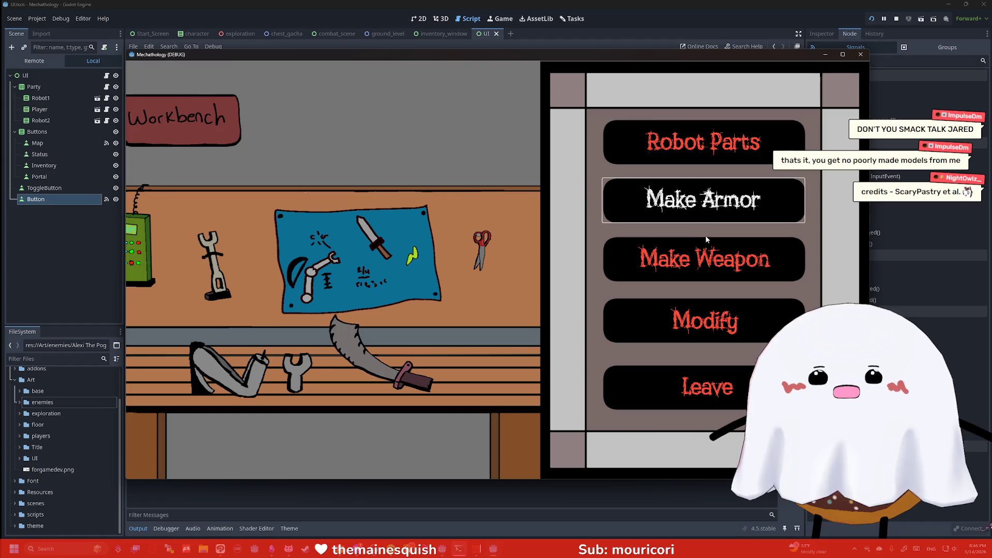
left_click(705, 388)
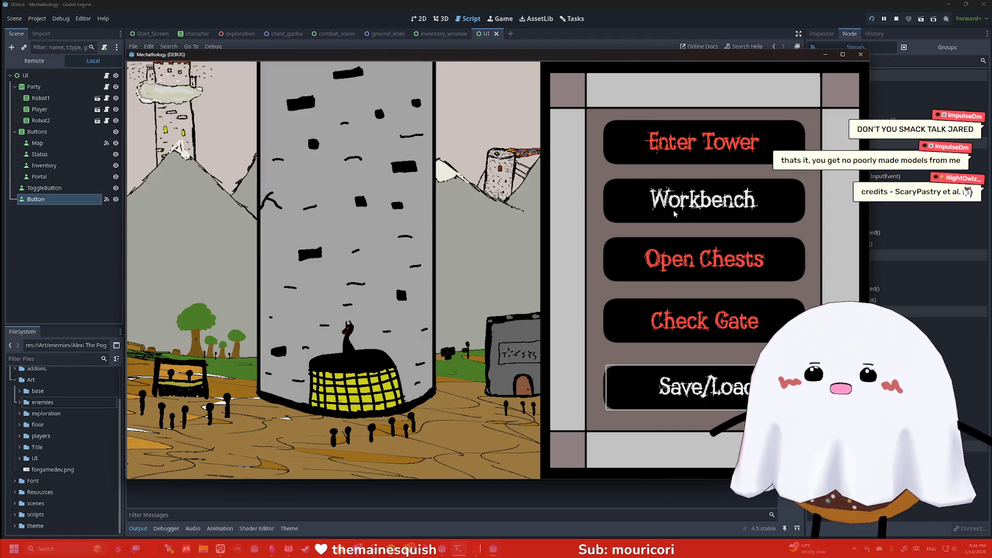
left_click(705, 259)
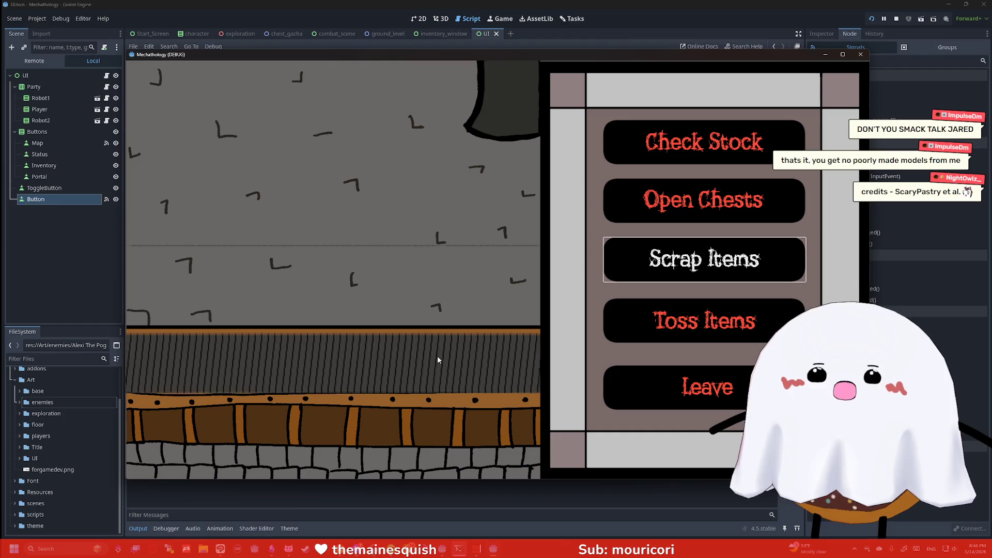
left_click(695, 217)
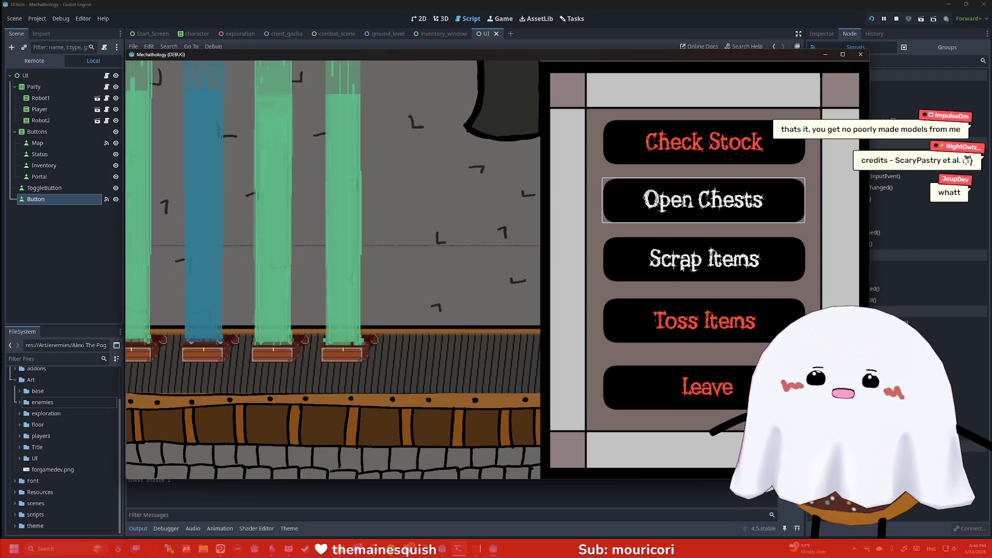
left_click(712, 400)
- Check the village gate menu, return to town, and enter the tower's 3D floor
left_click(704, 320)
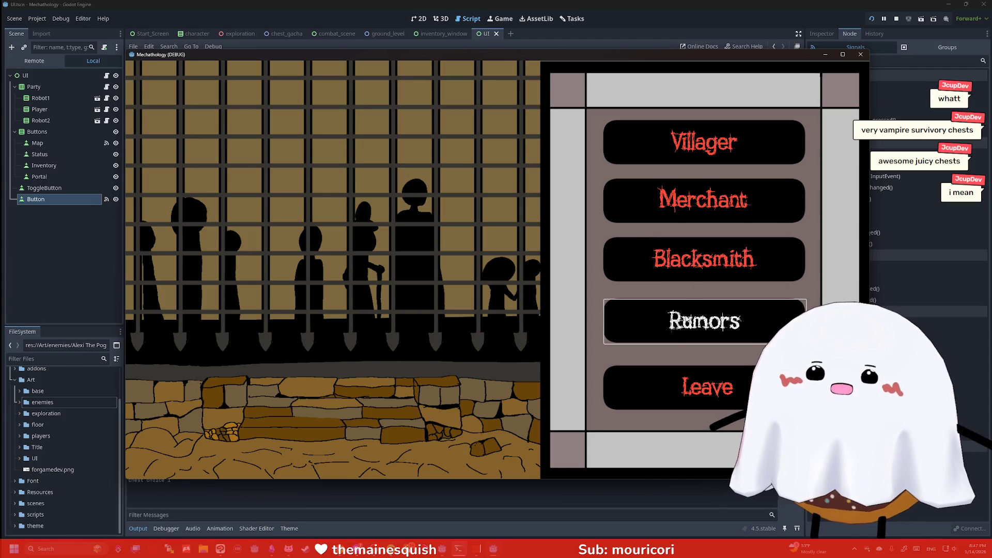
left_click(716, 399)
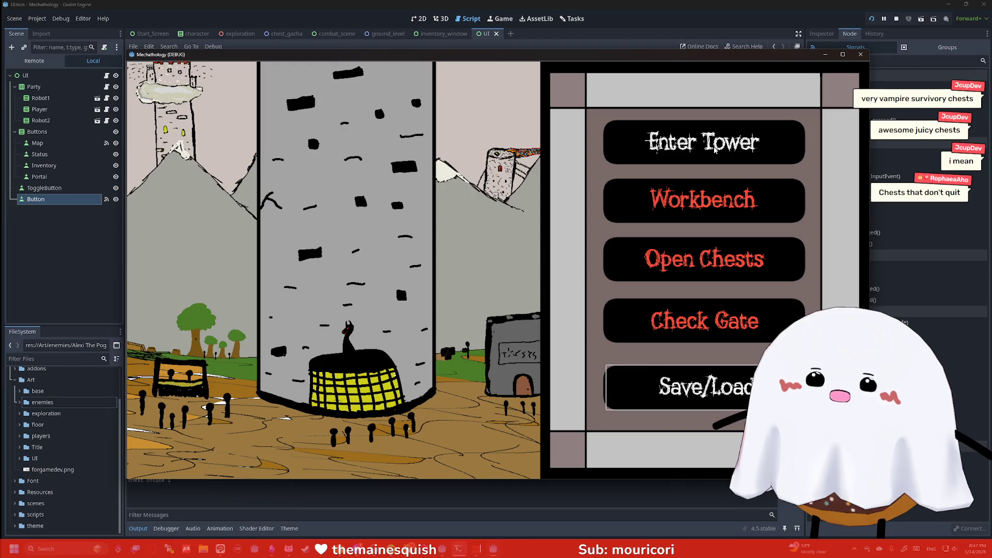
left_click(716, 150)
left_click(675, 157)
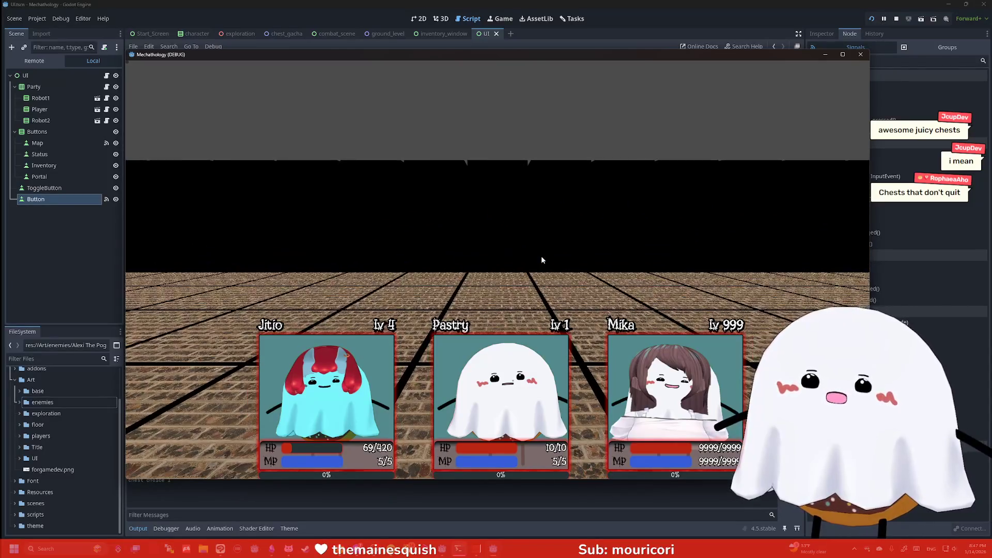
- Walk forward with W into a random battle against Goth Cuayo, end two turns, and close the game
key("w")
key("w")
key("w")
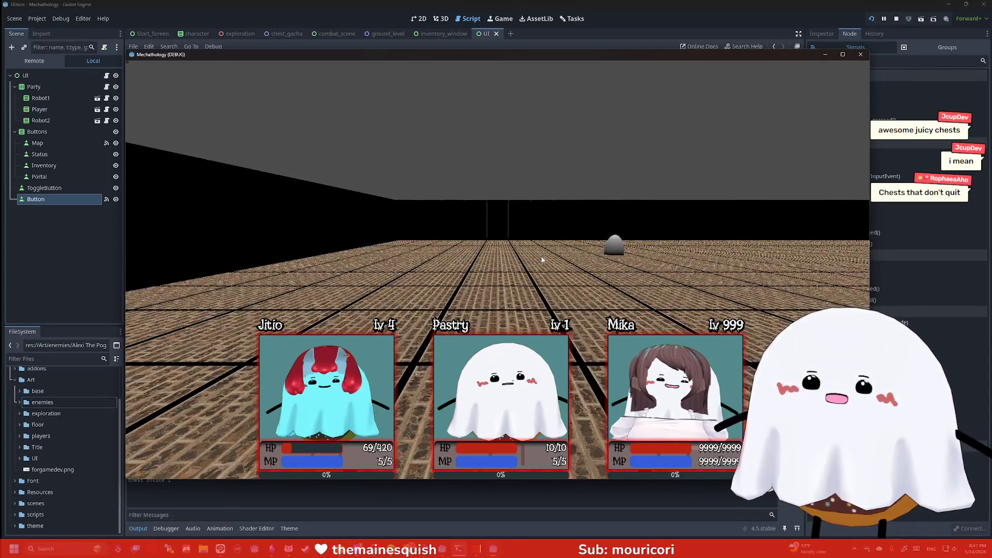
key("w")
key("w")
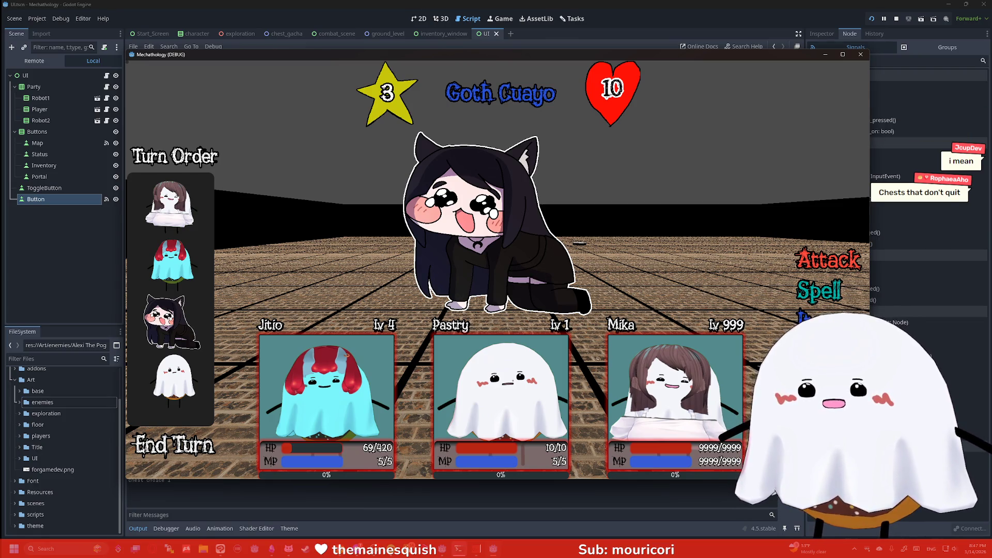
left_click(187, 448)
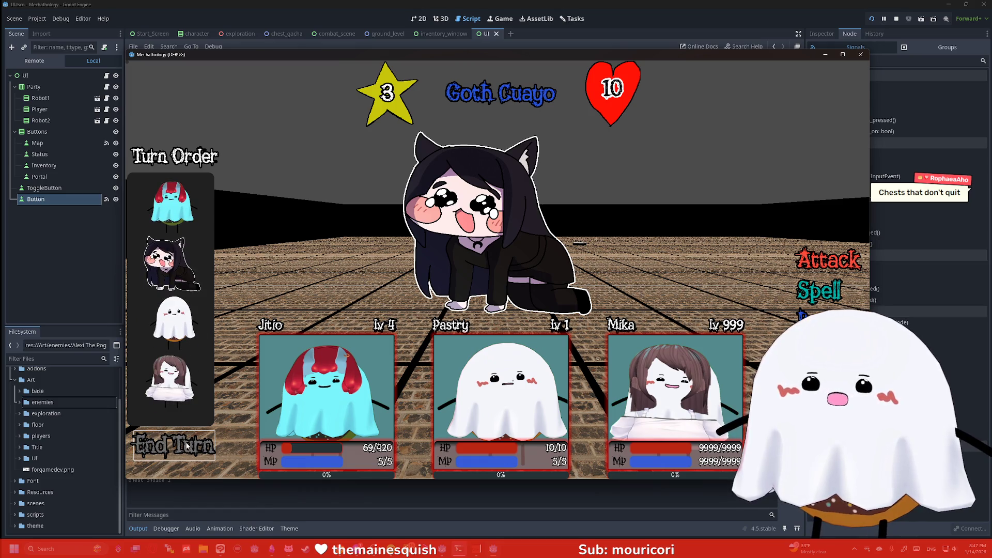
left_click(187, 446)
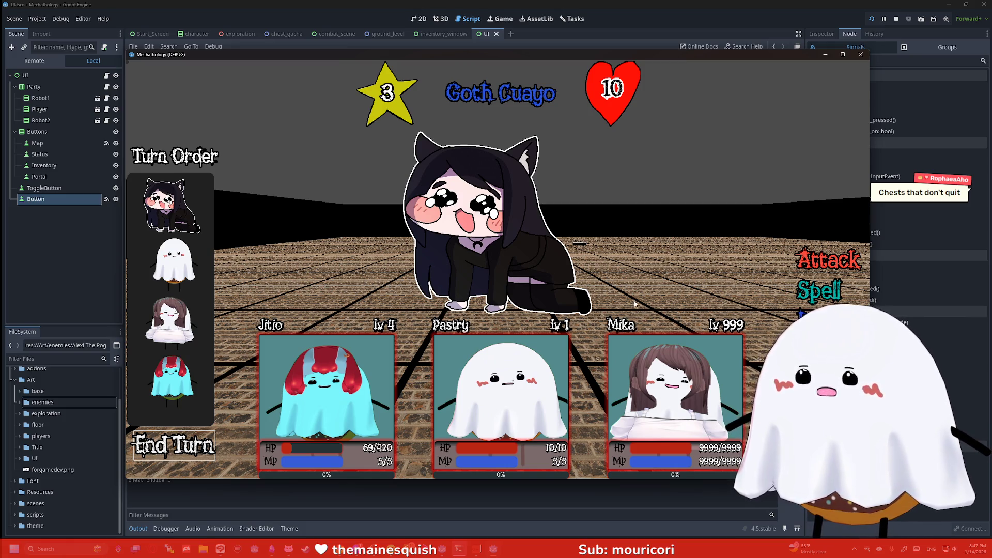
left_click(861, 55)
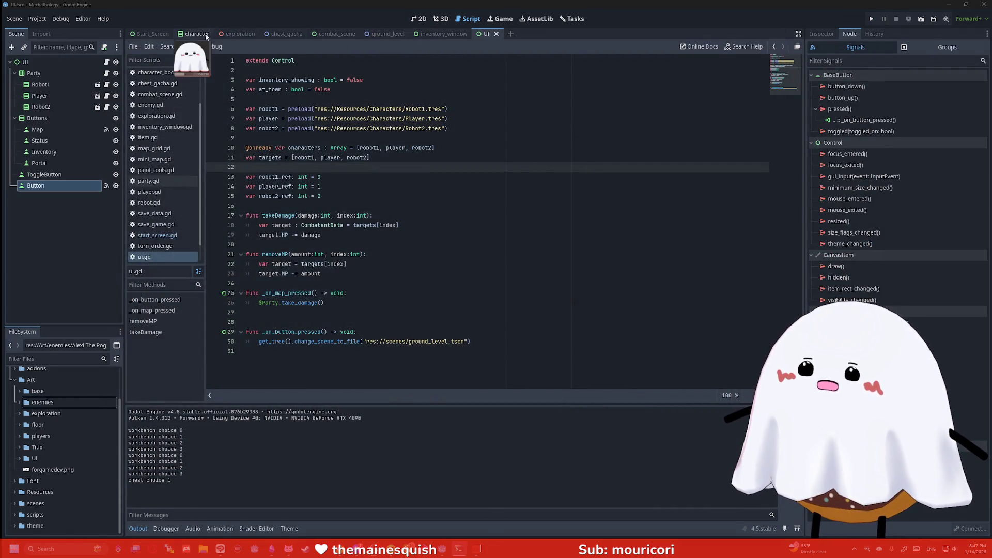
- Open combat_scene.gd and jump to the Run button's _on_run_pressed handler from its signal
left_click(239, 33)
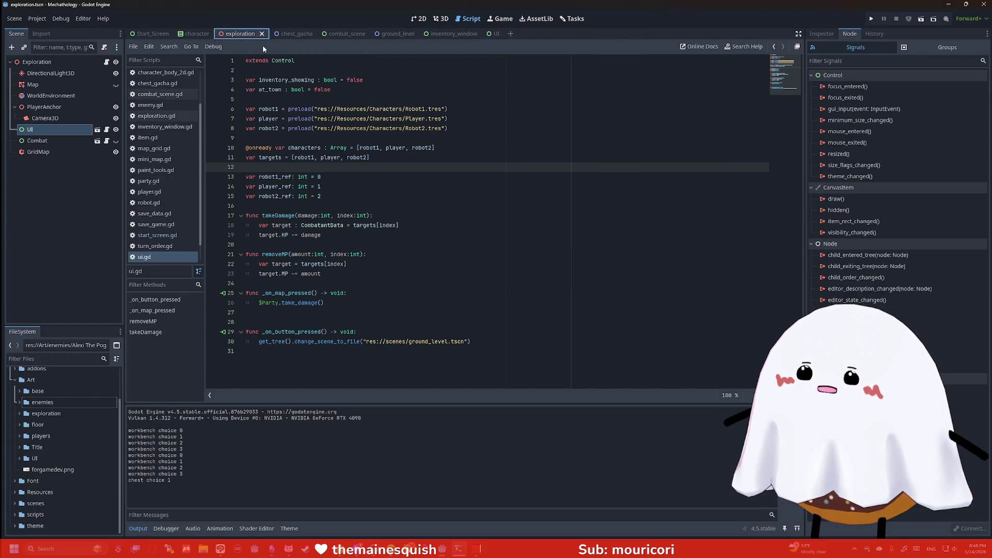
left_click(334, 34)
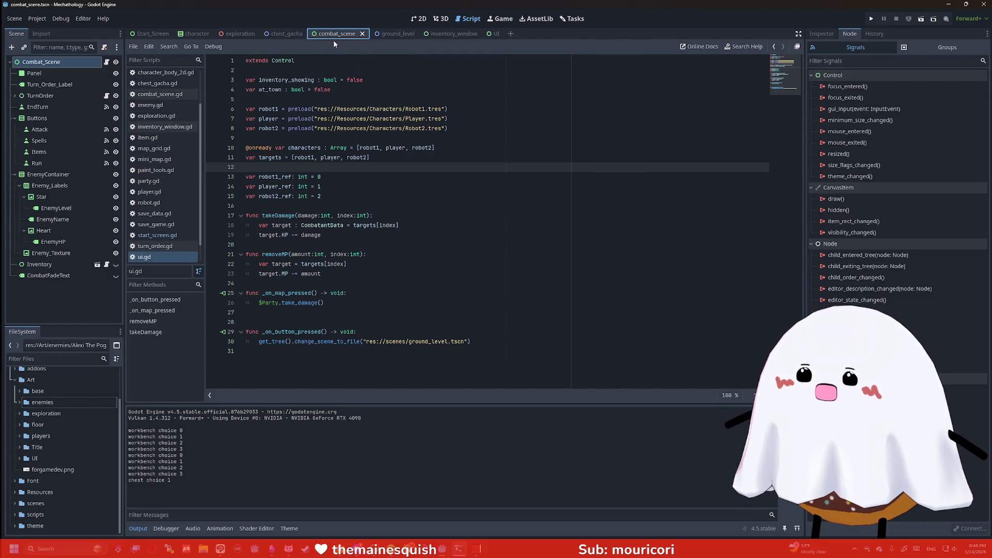
left_click(106, 61)
scroll(279, 169, "down", 3)
scroll(279, 169, "down", 2)
left_click(434, 195)
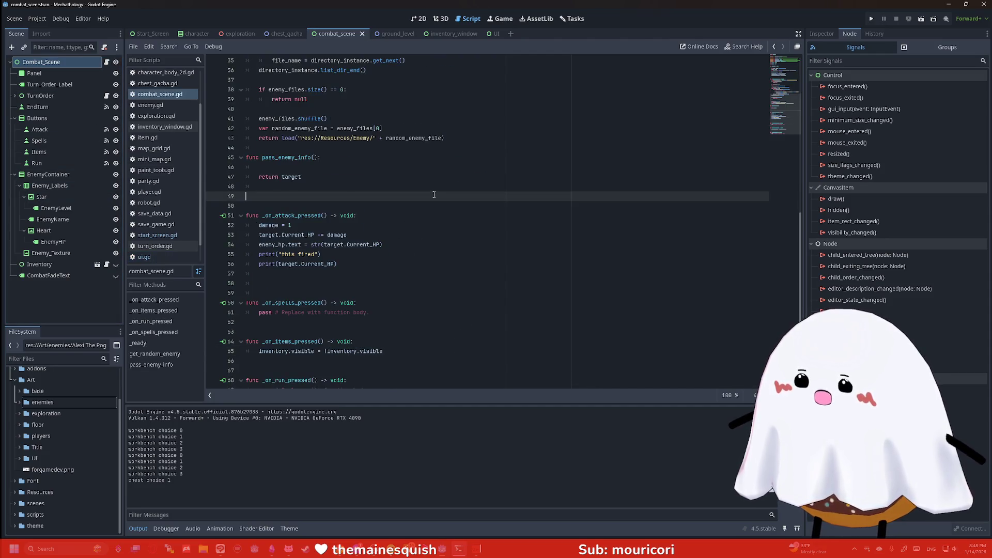
left_click(37, 163)
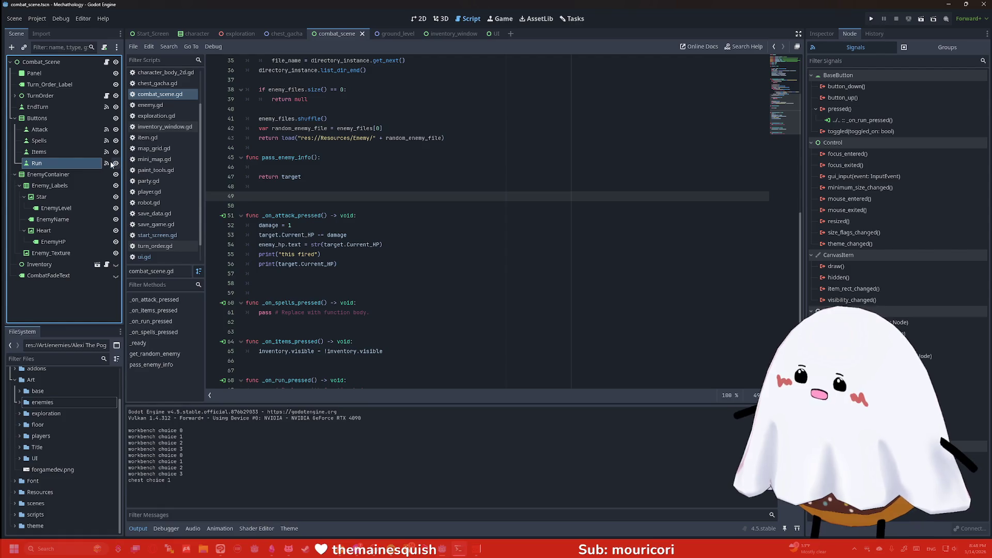
double_click(868, 120)
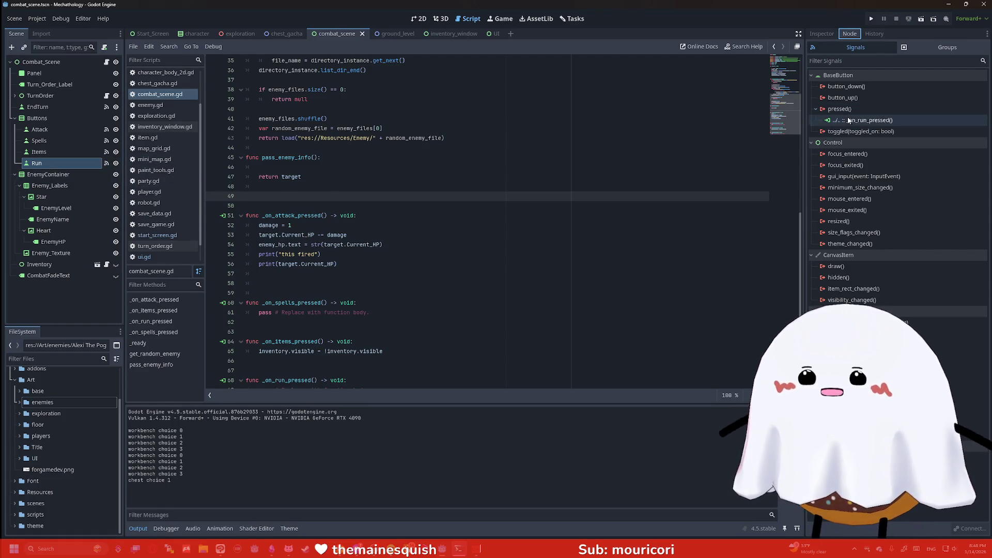
- Replace the handler's pass line with an experimental get_parent() visibility call
left_click_drag(385, 369, 252, 367)
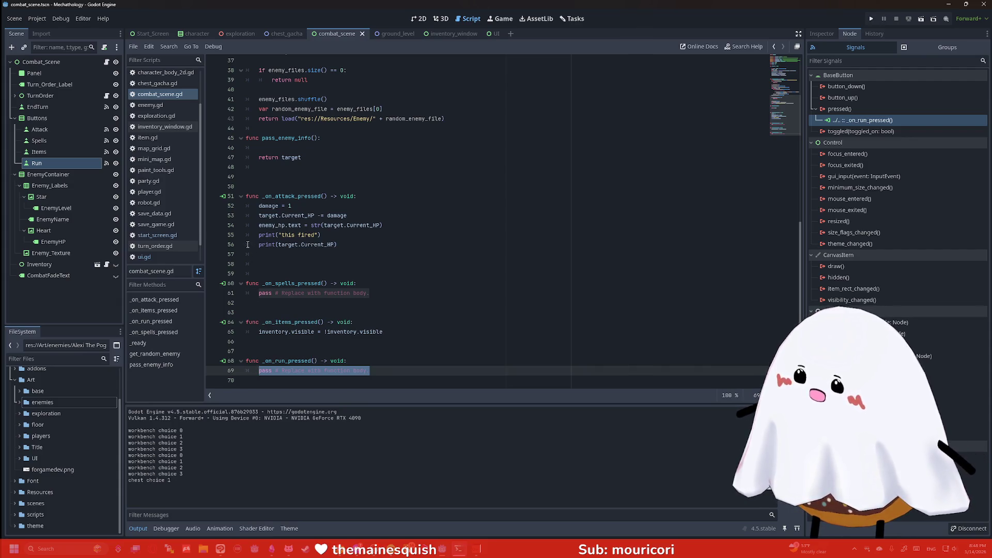
key("BackSpace")
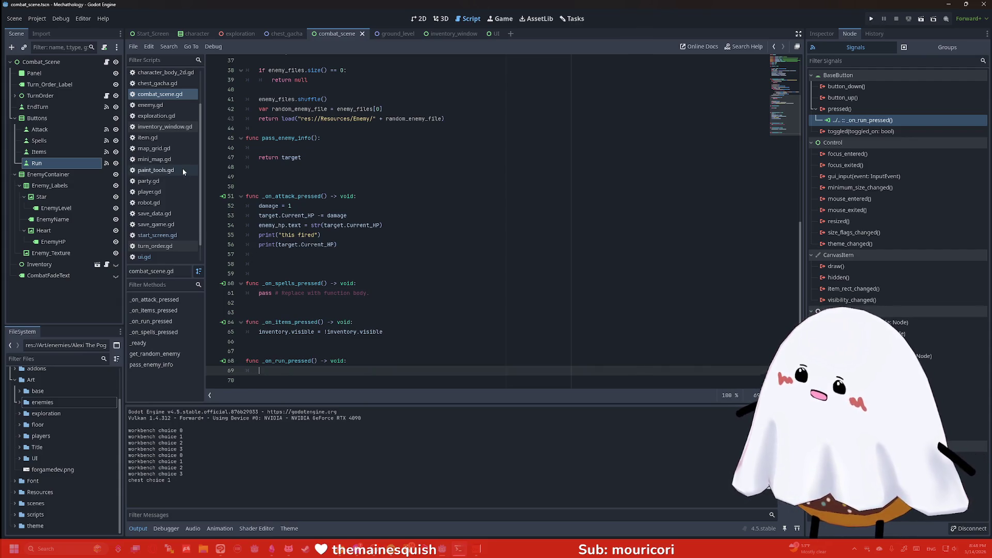
type("Combat")
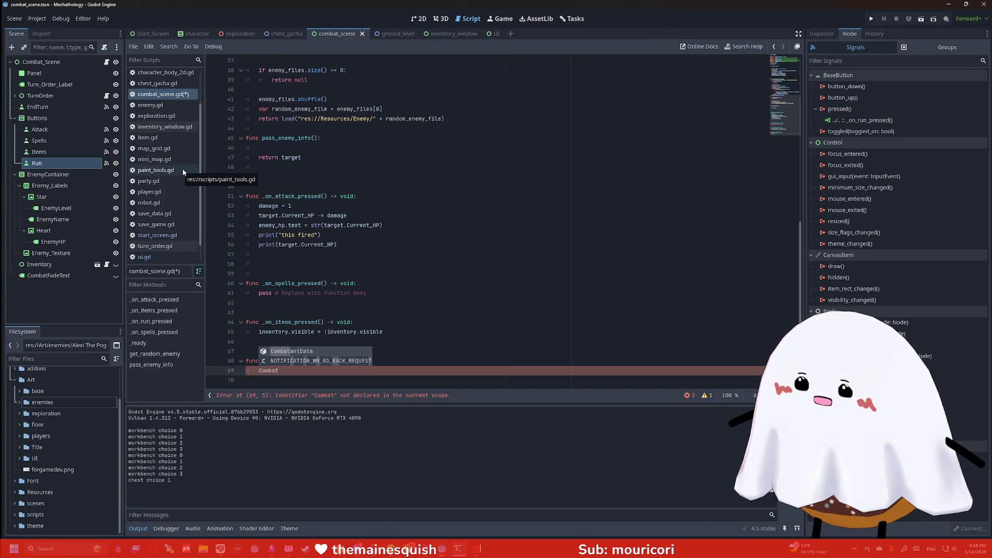
key("BackSpace")
key("BackSpace")
key("BackSpace")
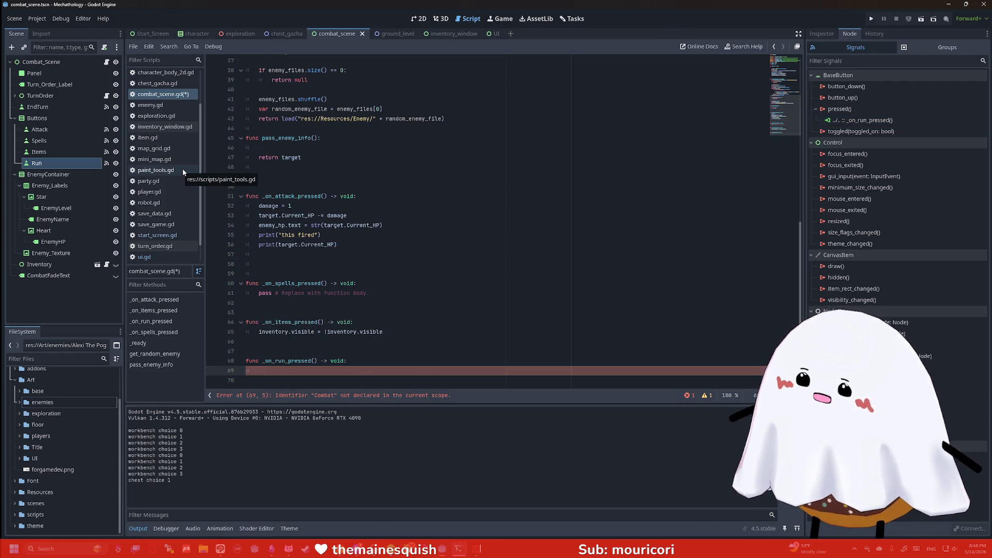
type("get_parent")
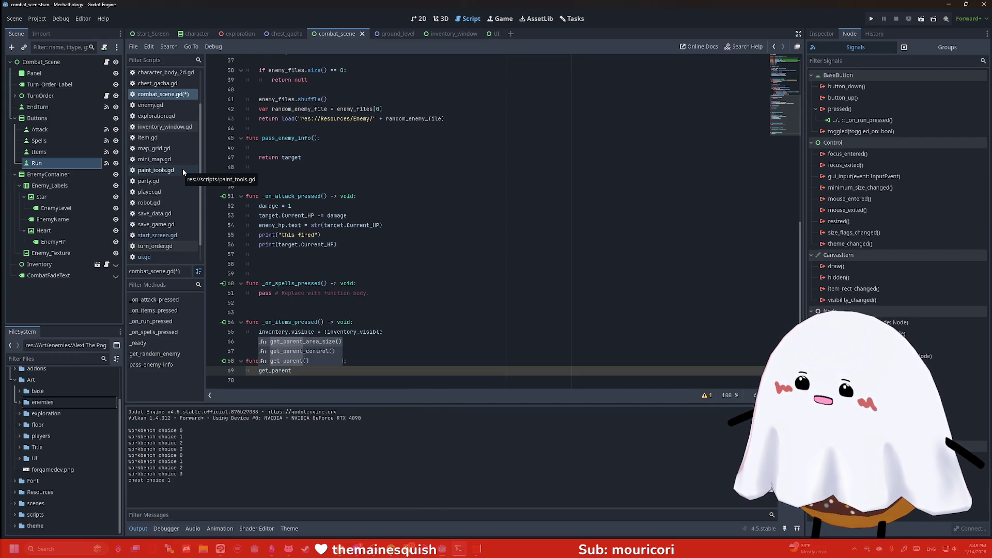
key("Down")
key("Down")
key("Return")
type(".hi")
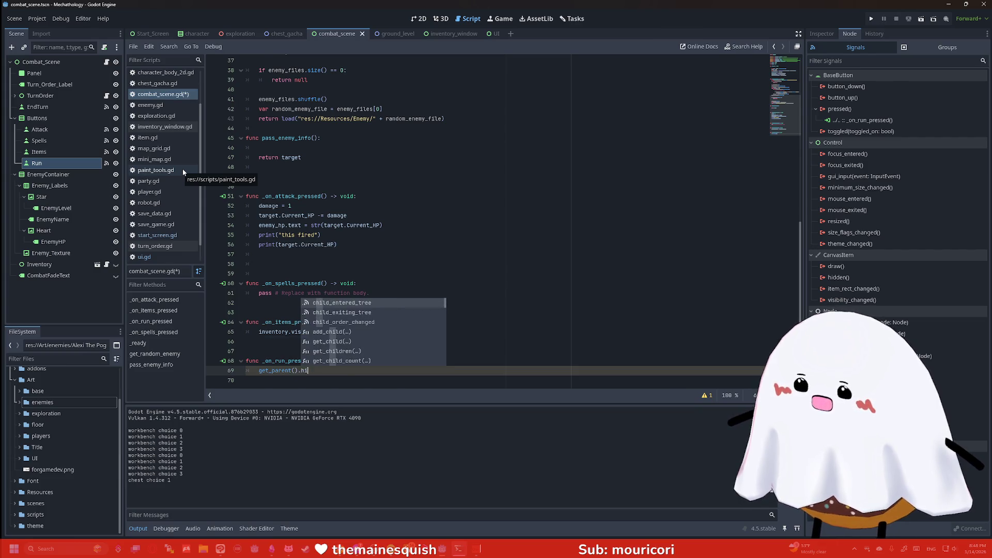
key("BackSpace")
key("BackSpace")
type("visibility = false")
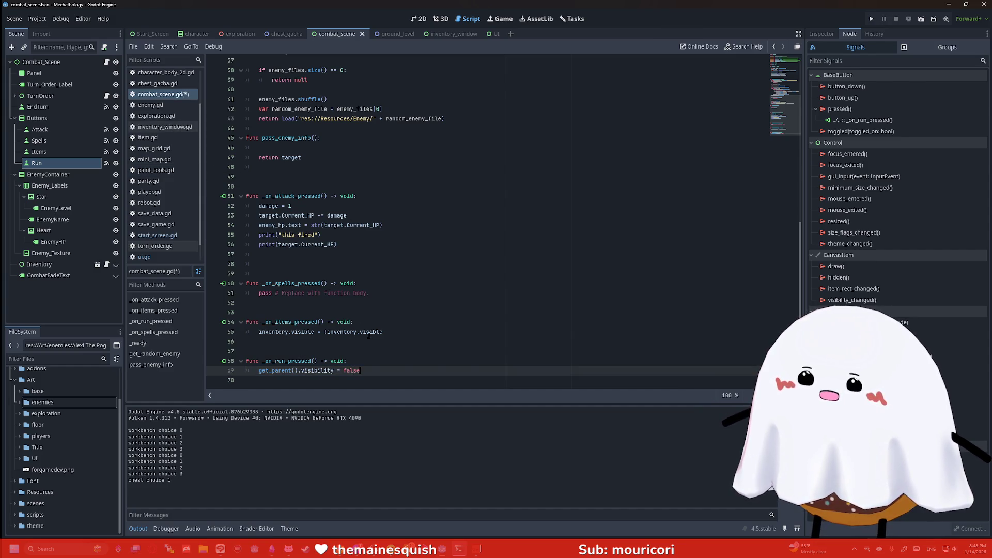
- Rewrite that line as queue_free(), save combat_scene.gd, and test-run the combat scene
left_click_drag(373, 369, 259, 371)
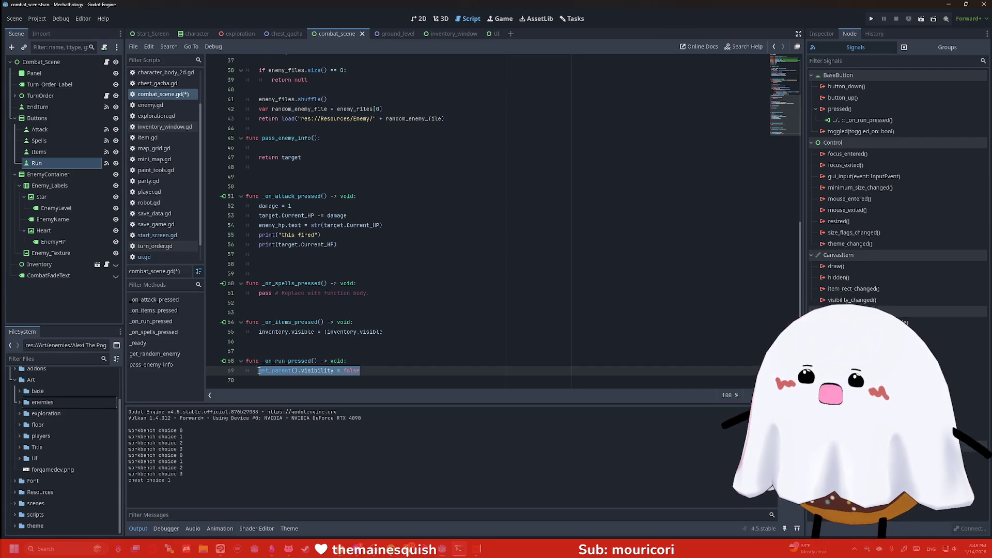
type("queue_free")
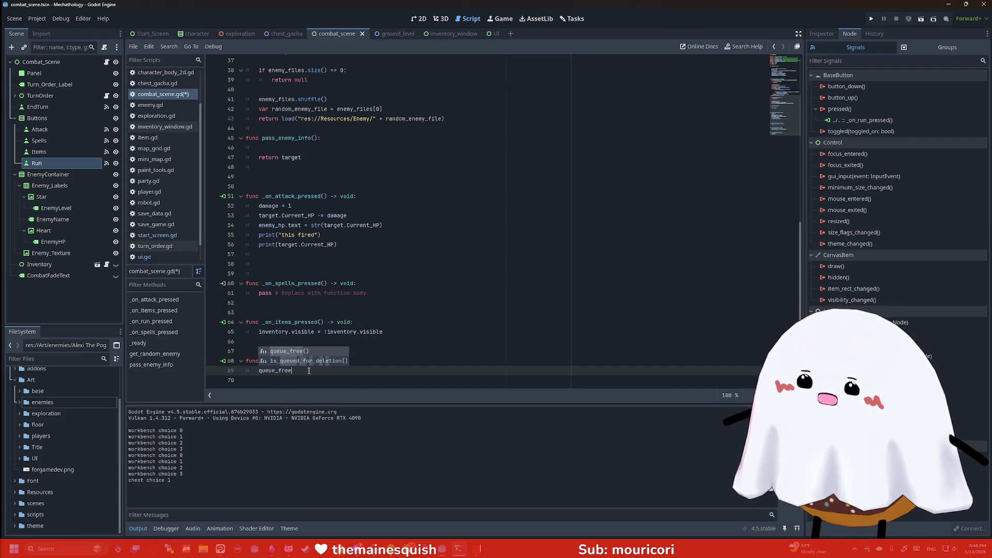
key("Return")
key("ctrl+s")
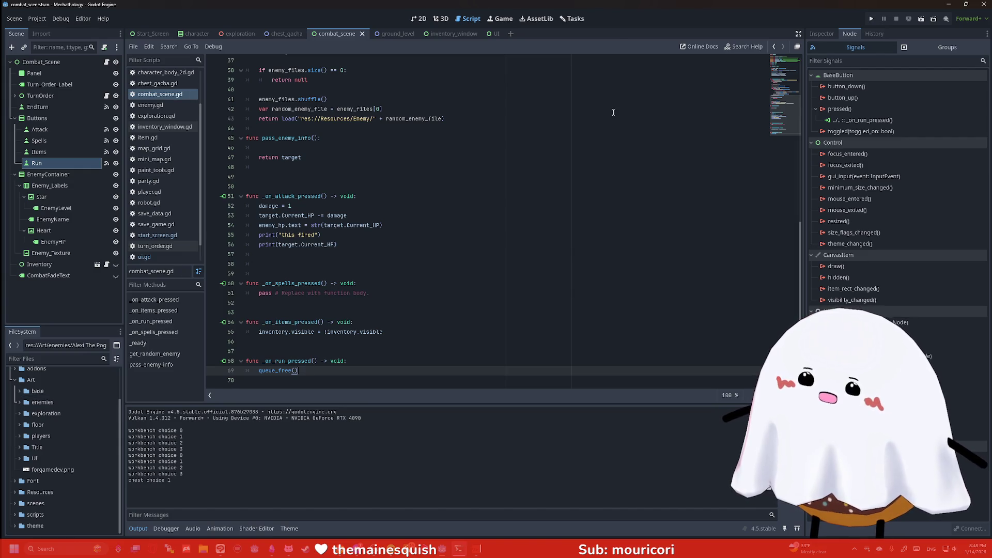
left_click(921, 18)
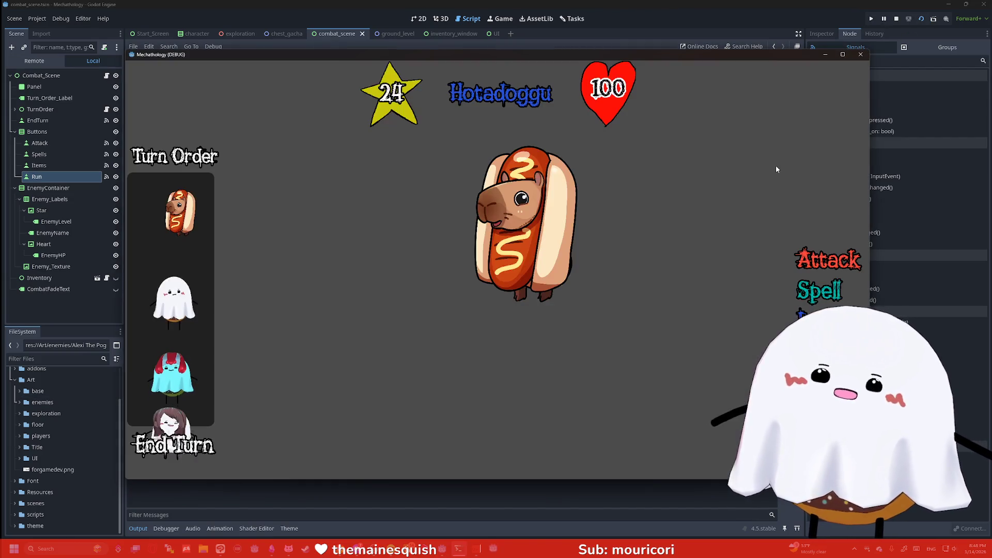
- Stop the test battle with F8, switch to the exploration scene, and toggle the Combat instance hidden
key("F8")
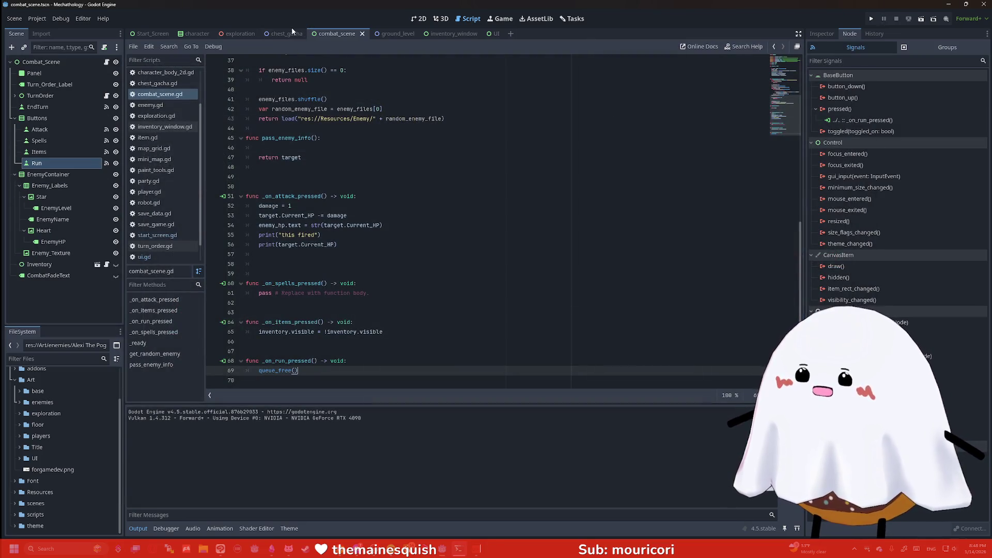
left_click(240, 34)
scroll(453, 137, "up", 10)
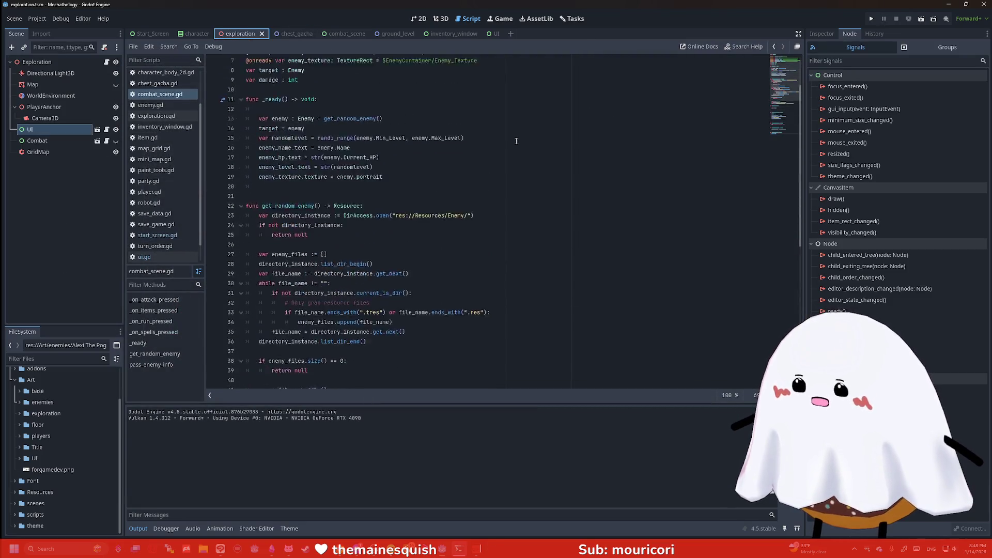
scroll(453, 137, "down", 2)
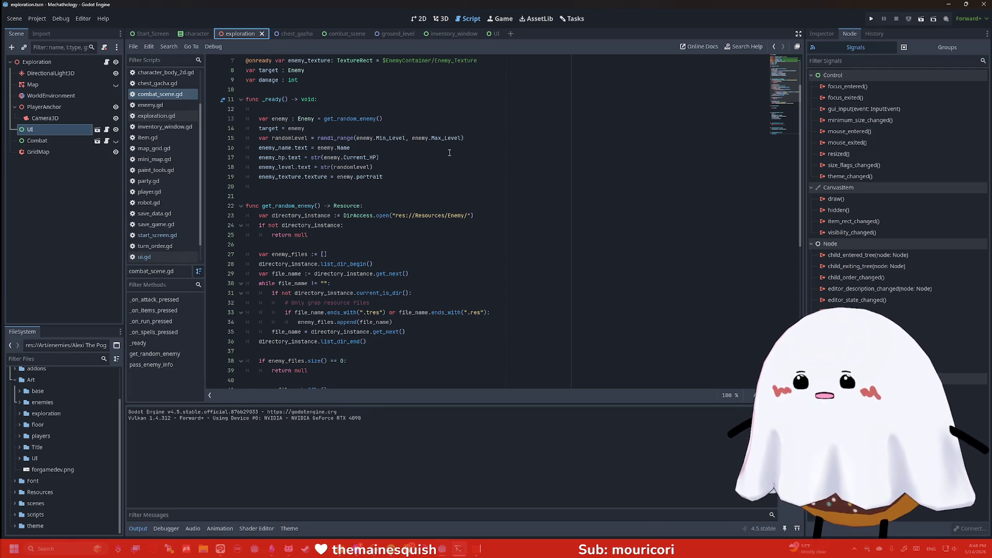
scroll(449, 153, "down", 10)
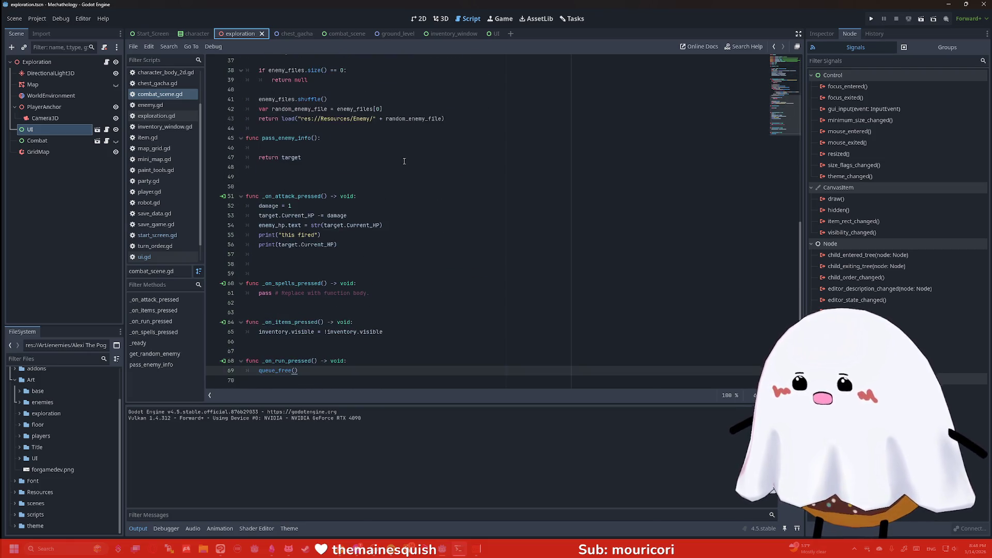
scroll(371, 170, "up", 12)
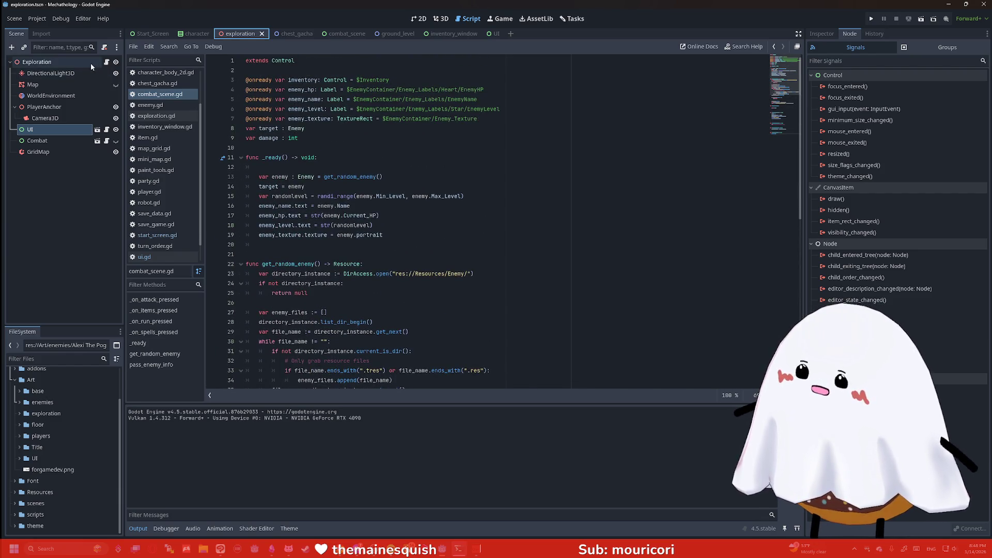
left_click(62, 140)
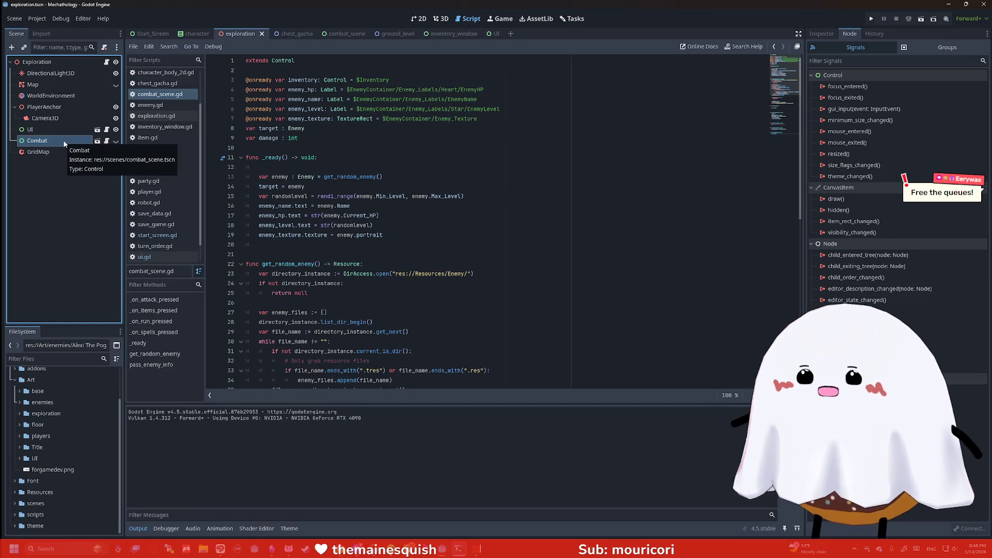
left_click(116, 141)
scroll(317, 168, "down", 10)
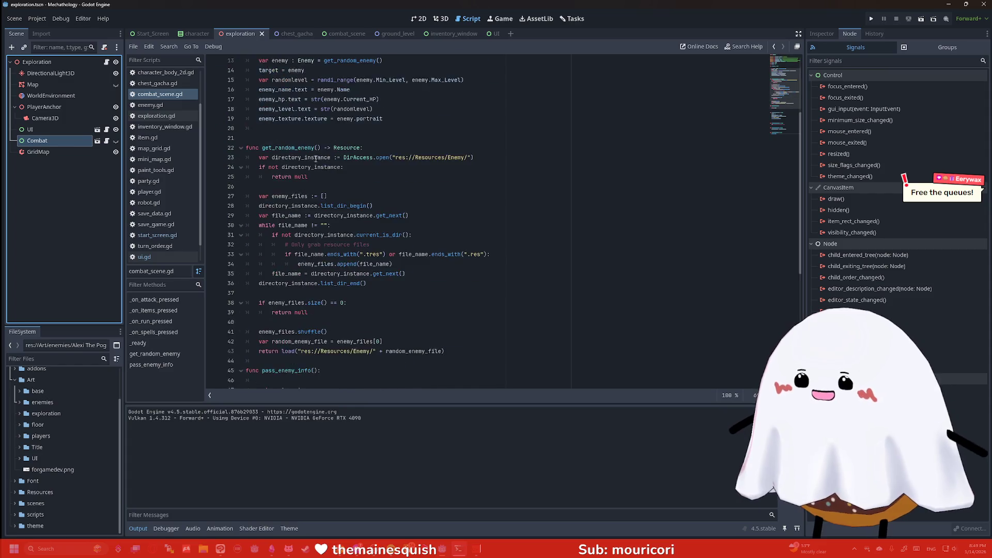
scroll(330, 258, "up", 10)
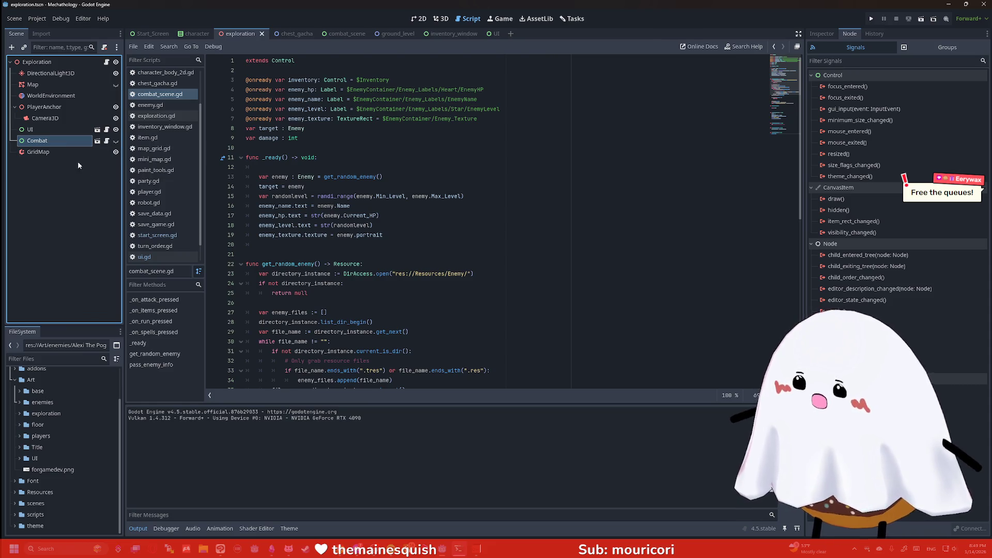
- Delete the GridMap node from the exploration scene
right_click(63, 154)
left_click(123, 406)
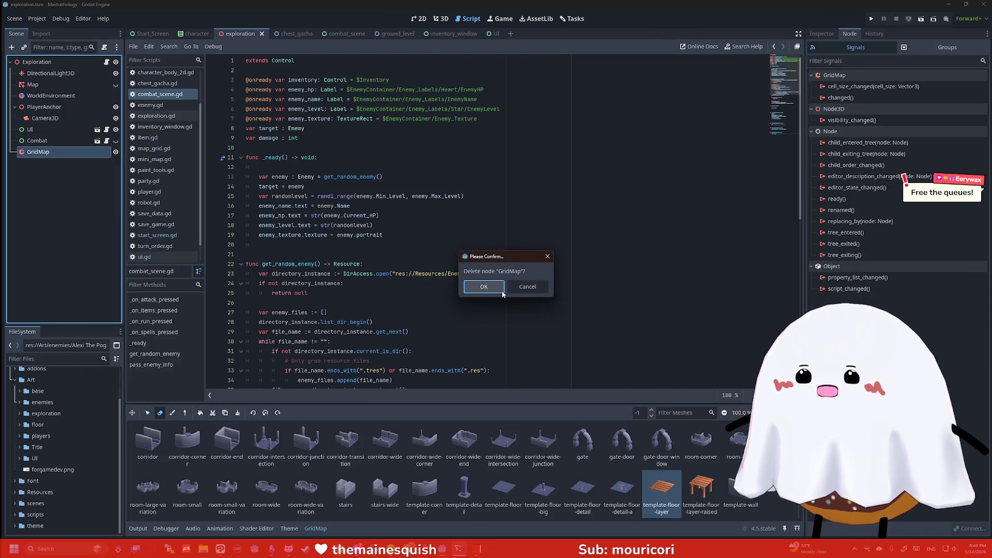
left_click(499, 287)
- Add a Control child under Exploration and name it Combat_Container
left_click(53, 143)
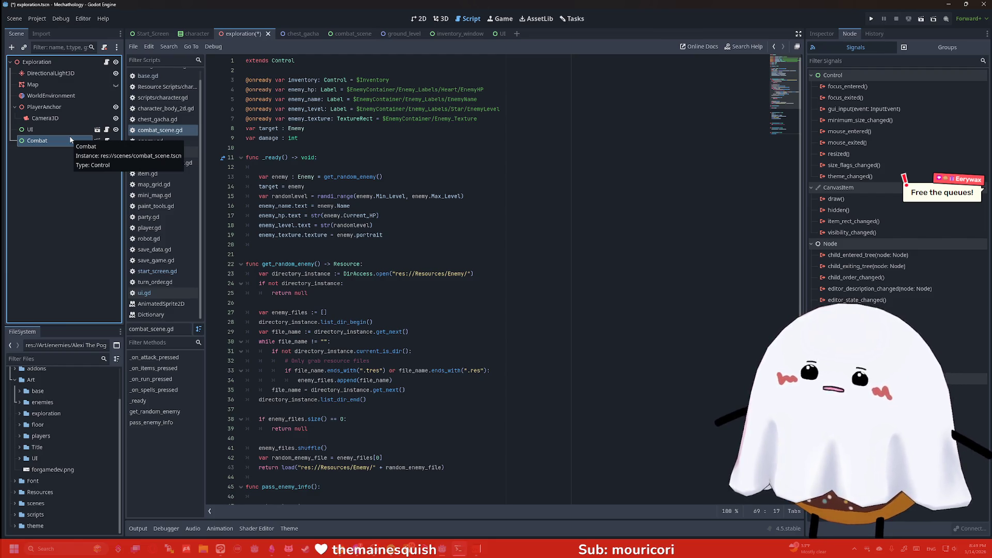
left_click(72, 159)
left_click(51, 62)
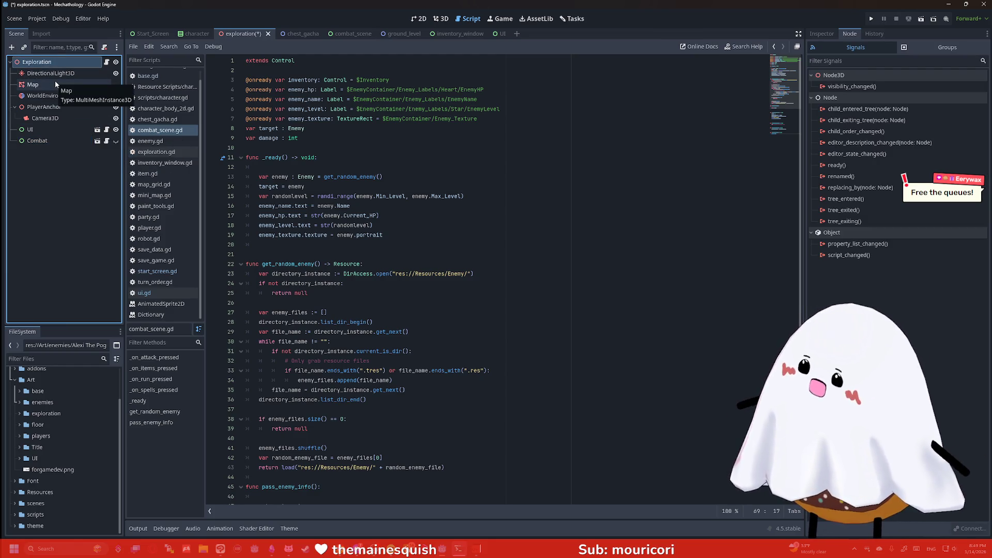
key("ctrl+a")
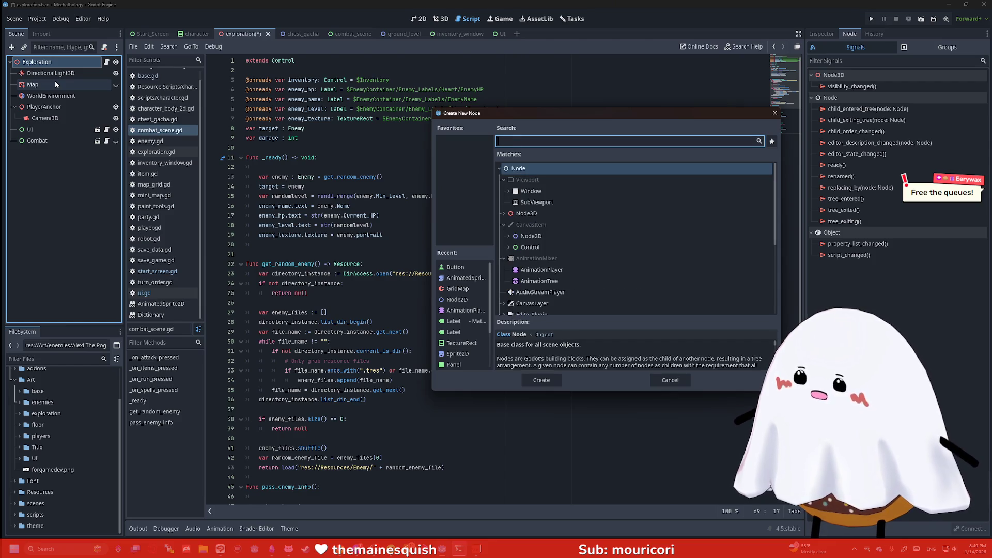
type("control")
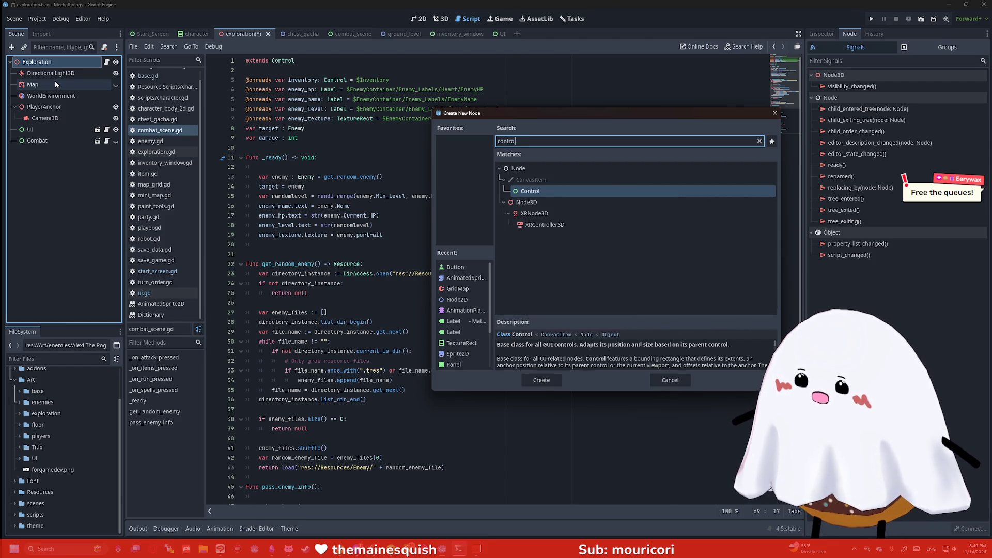
key("Return")
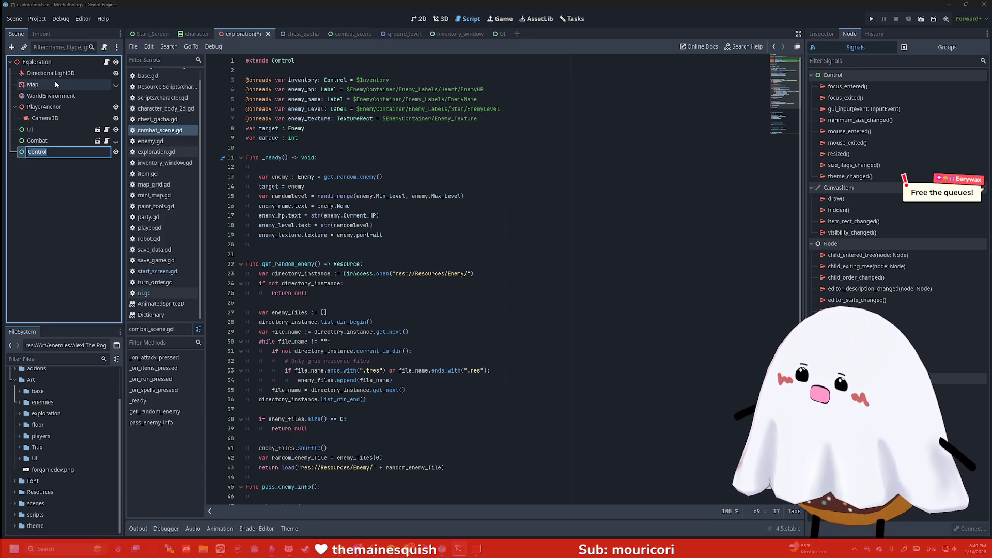
type("Combat2")
key("Return")
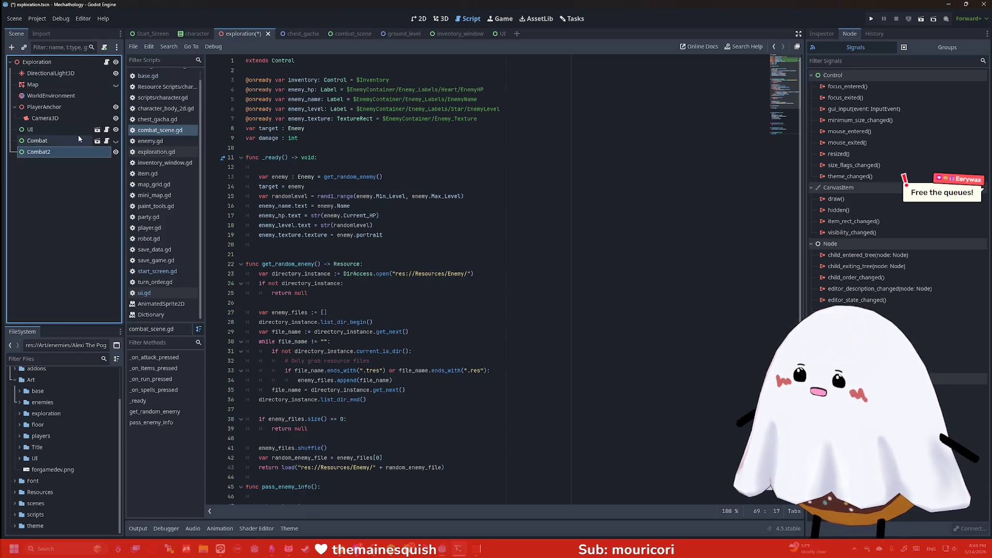
double_click(66, 152)
type("Cont")
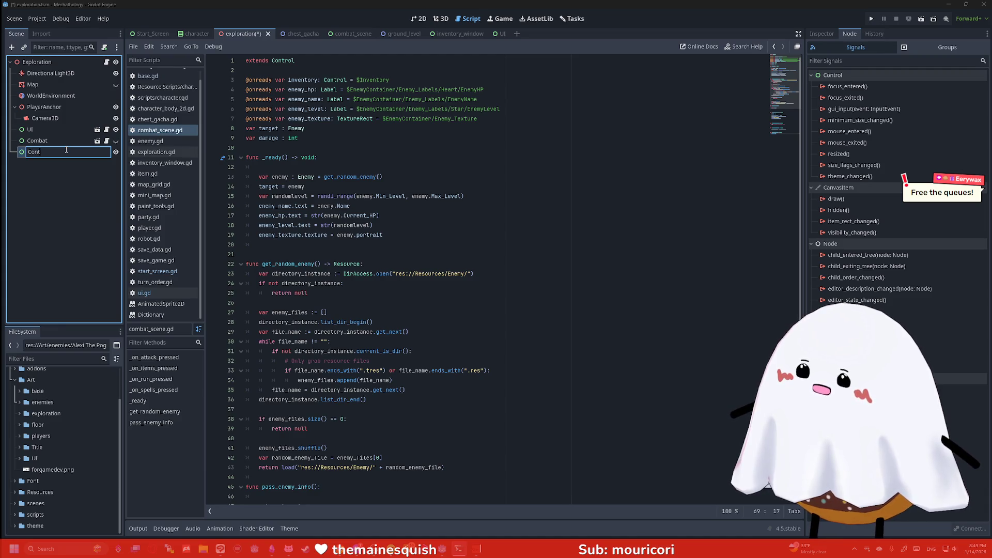
key("BackSpace")
key("BackSpace")
type("mbat_")
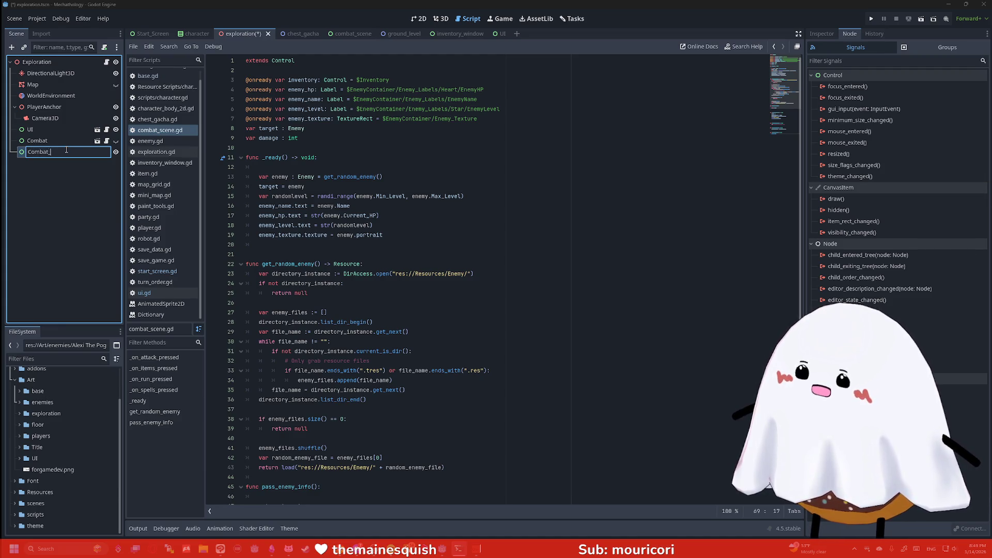
type("Container")
key("Return")
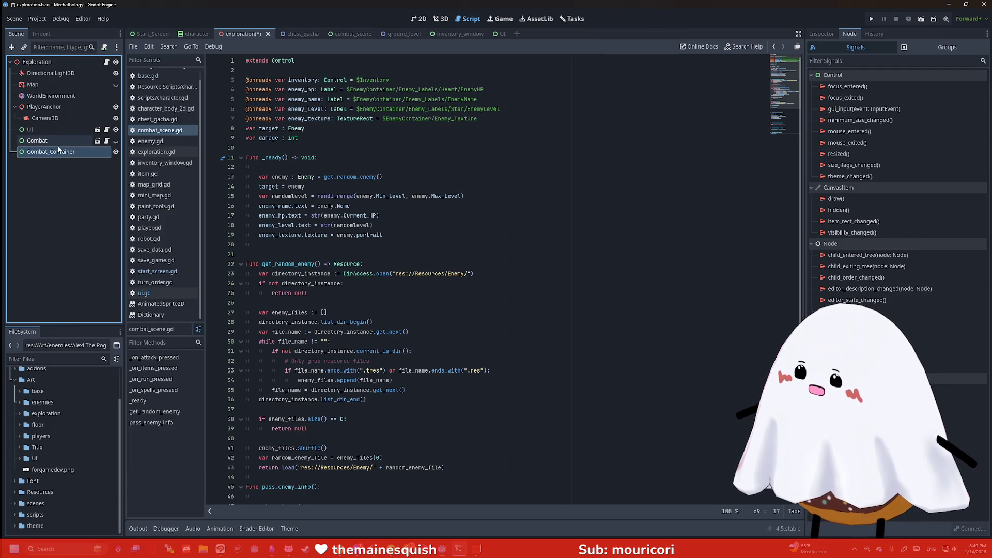
- Delete the Combat instance, review the combat script's enemy-target and _ready code, and open exploration.gd
right_click(57, 145)
left_click(111, 464)
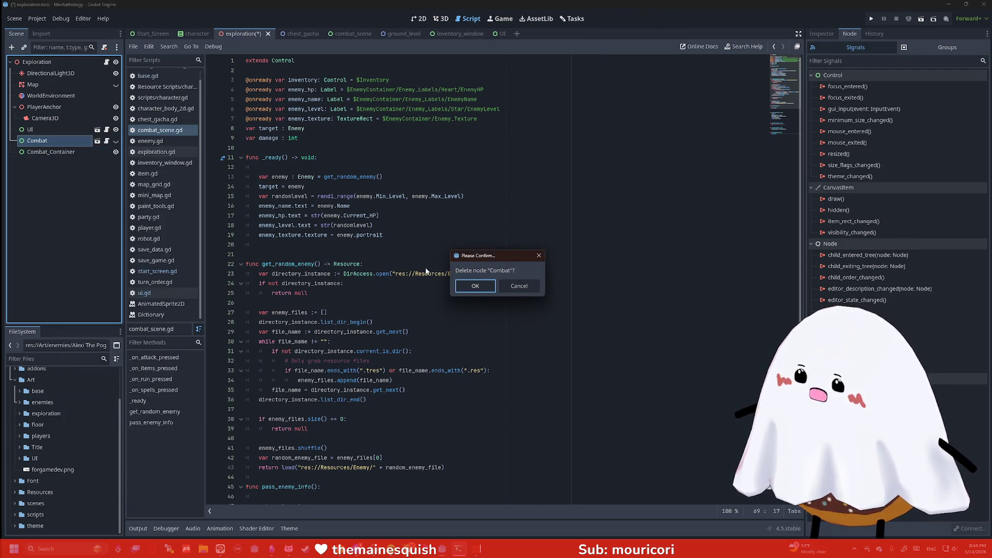
left_click(479, 284)
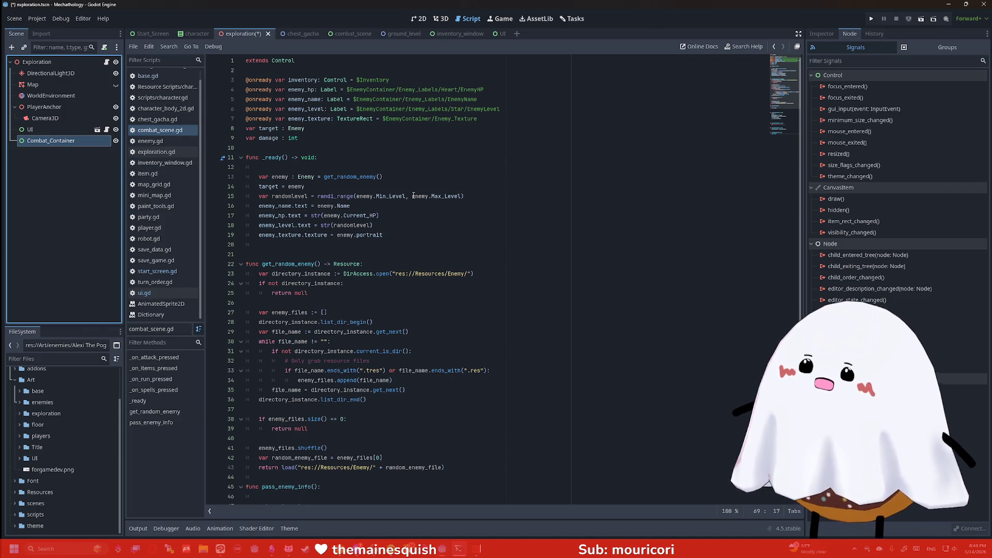
left_click(416, 188)
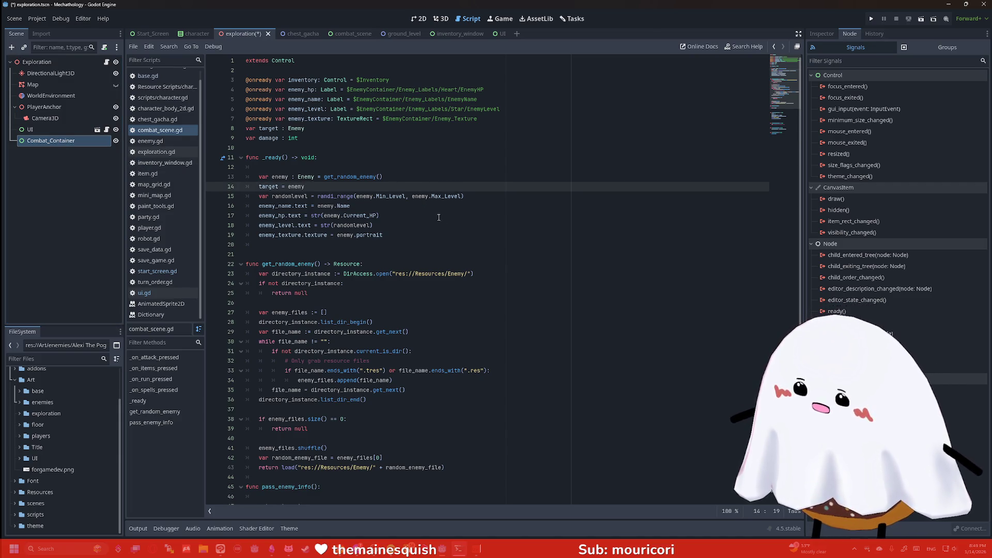
left_click(408, 160)
left_click(85, 142)
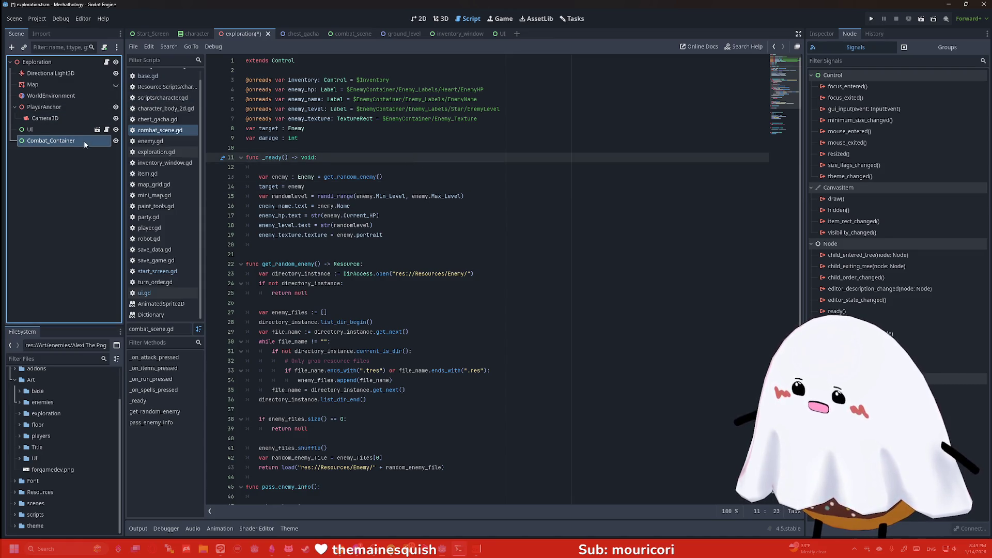
left_click(177, 152)
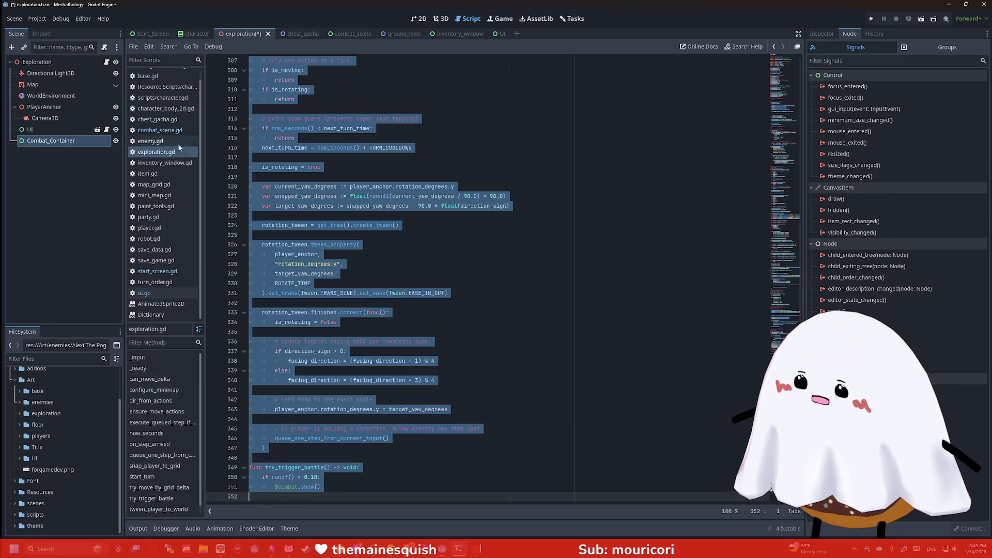
- Change the battle chance threshold on line 350 of exploration.gd to .99
left_click(182, 133)
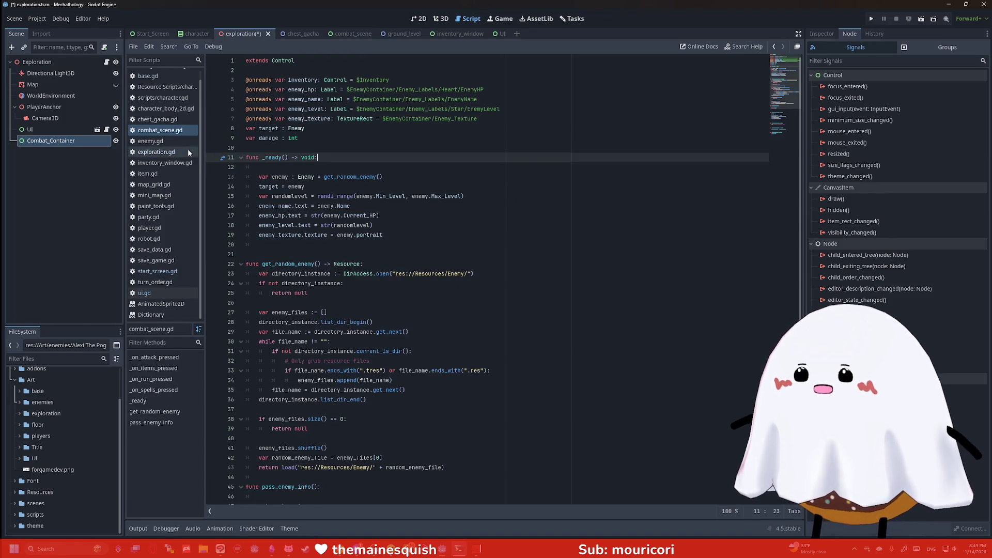
left_click(188, 152)
left_click(353, 160)
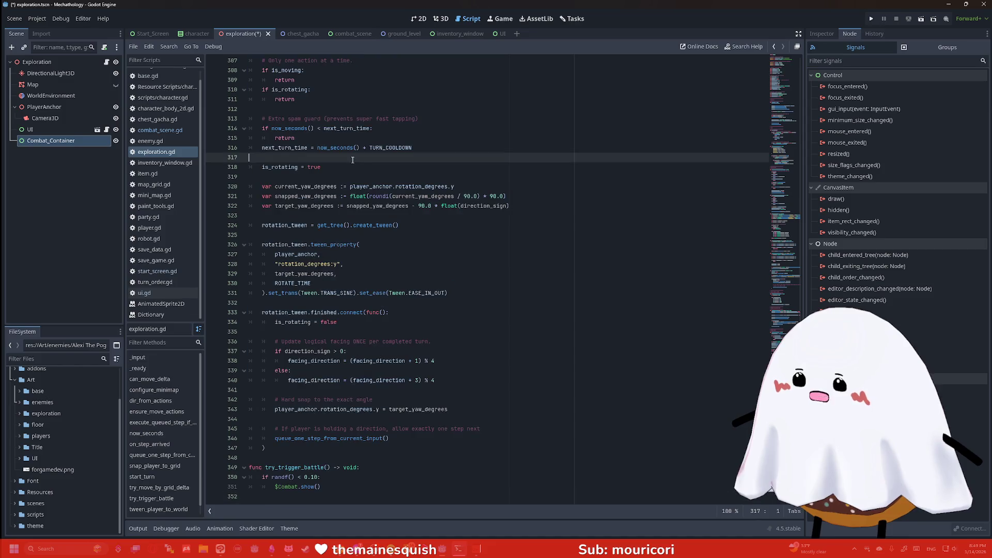
left_click(341, 477)
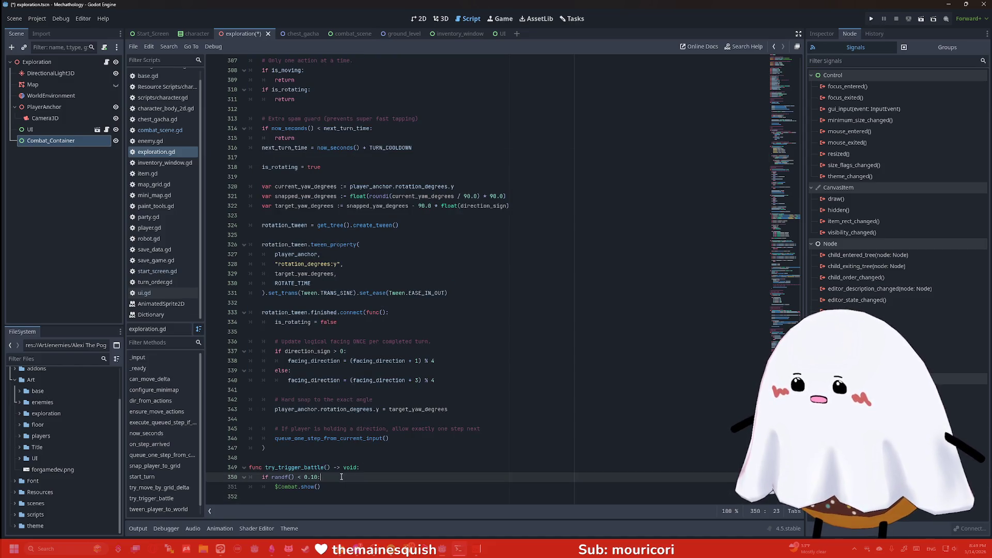
left_click_drag(327, 481, 304, 478)
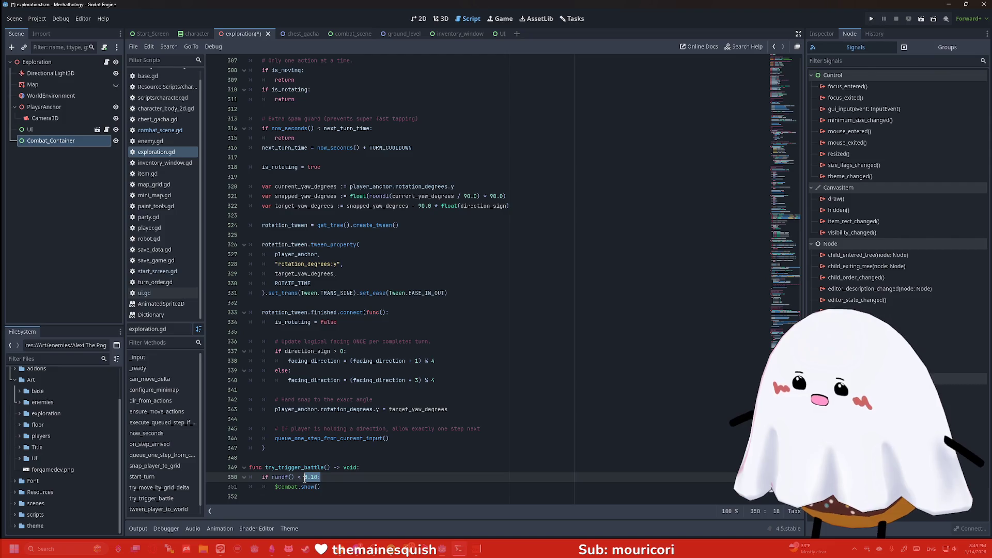
left_click_drag(335, 488, 276, 490)
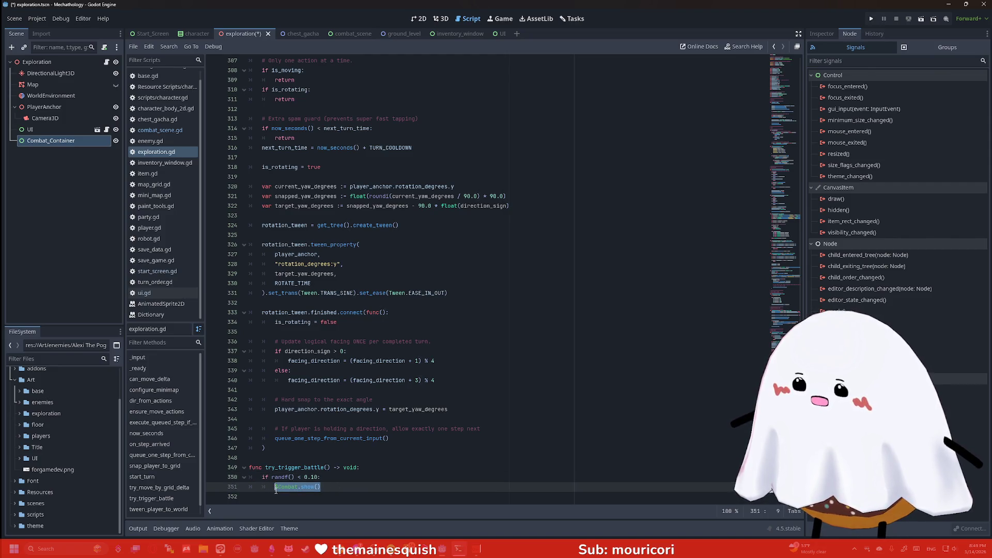
left_click(308, 477)
key("BackSpace")
type("1")
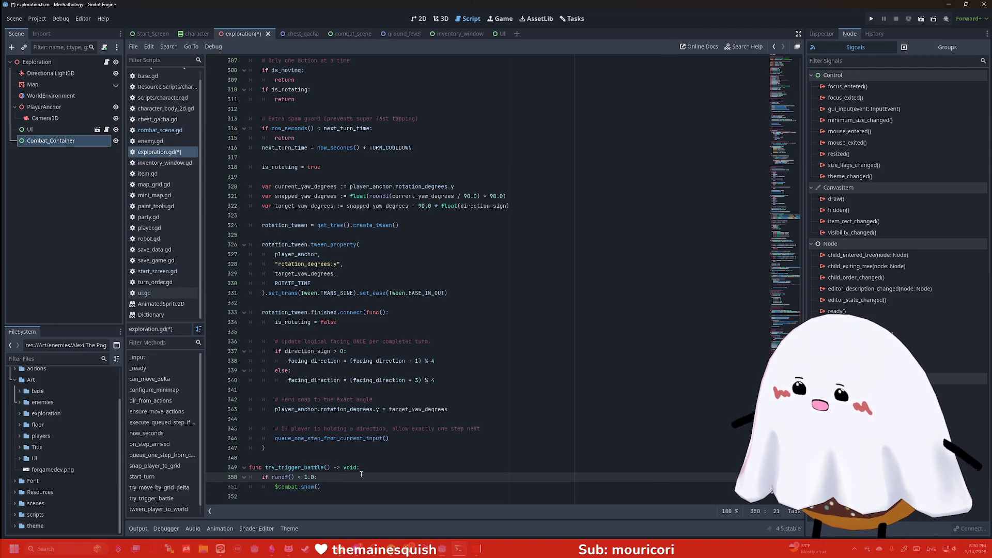
left_click(374, 487)
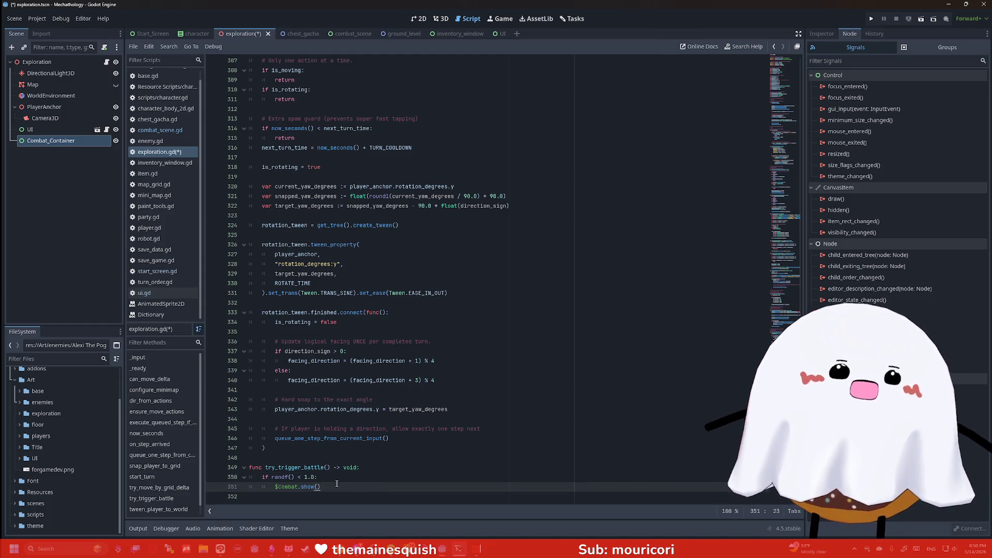
left_click(314, 478)
type("99")
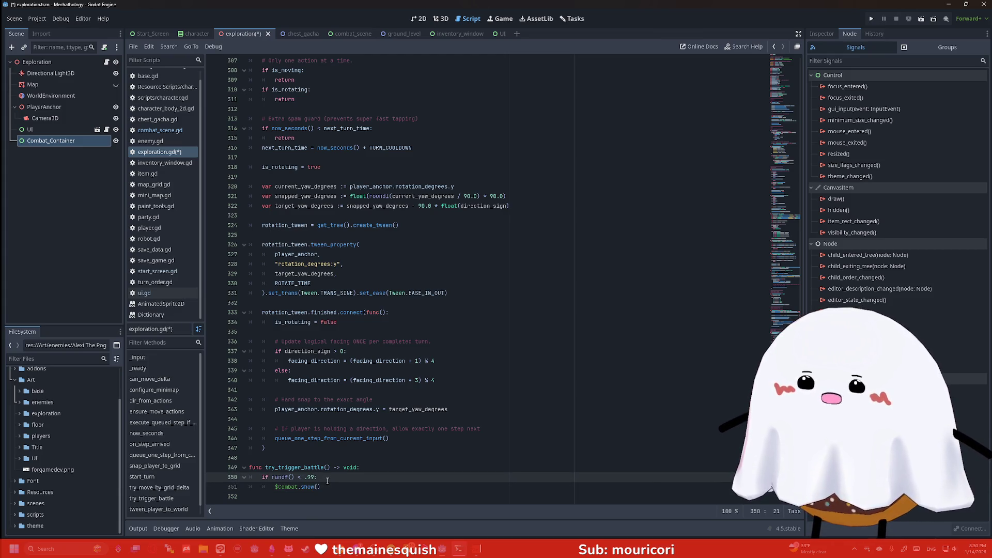
left_click(339, 484)
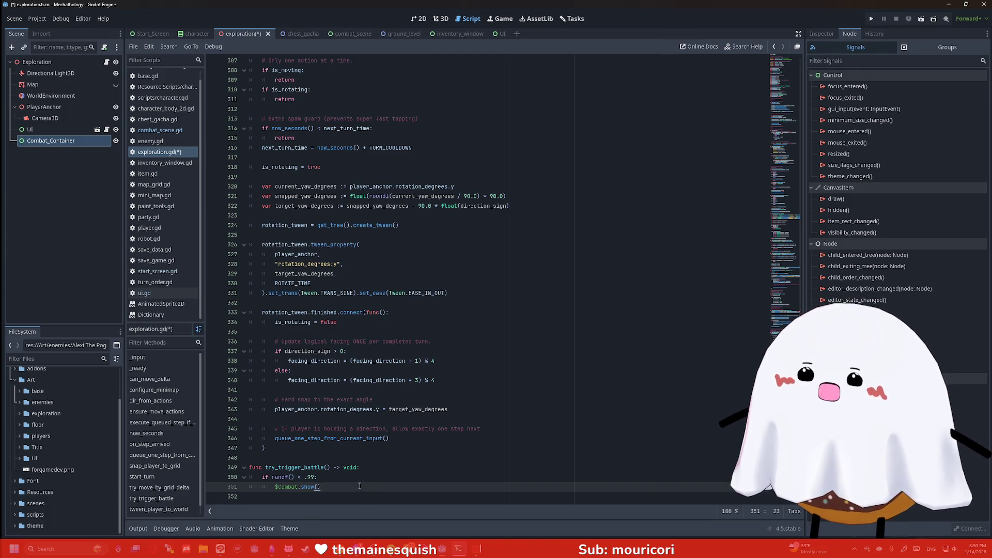
- Replace $Combat.show() on line 351 with 'var combat_start =', abandoning a misspelled instantiate attempt
left_click_drag(360, 486, 276, 487)
key("BackSpace")
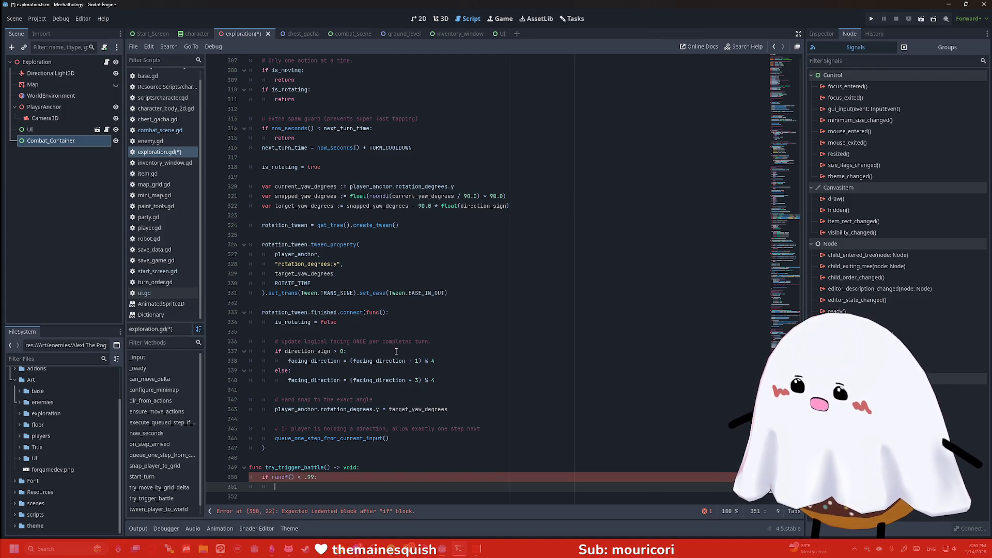
type("var co")
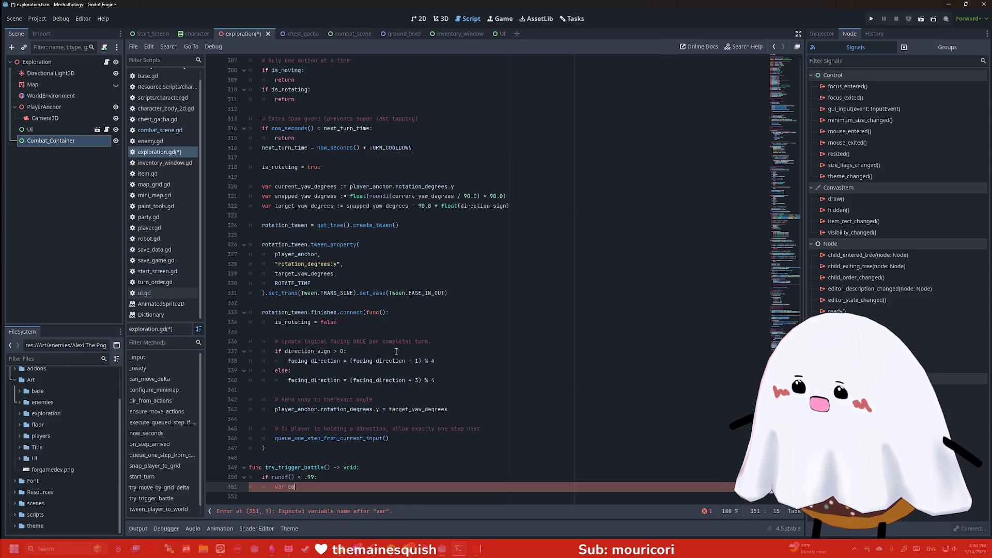
type("mbat_star")
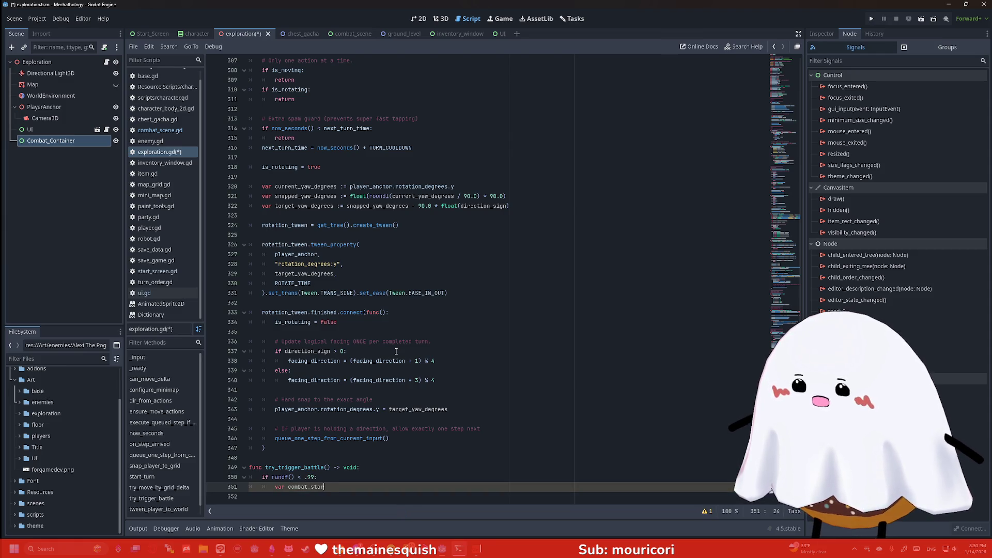
type("t = ")
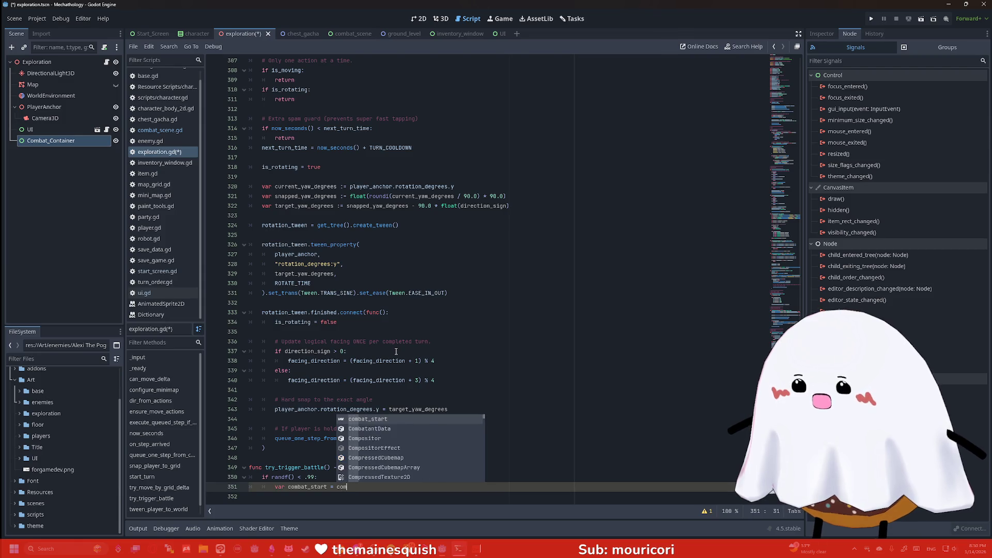
type("c")
key("BackSpace")
type("instat")
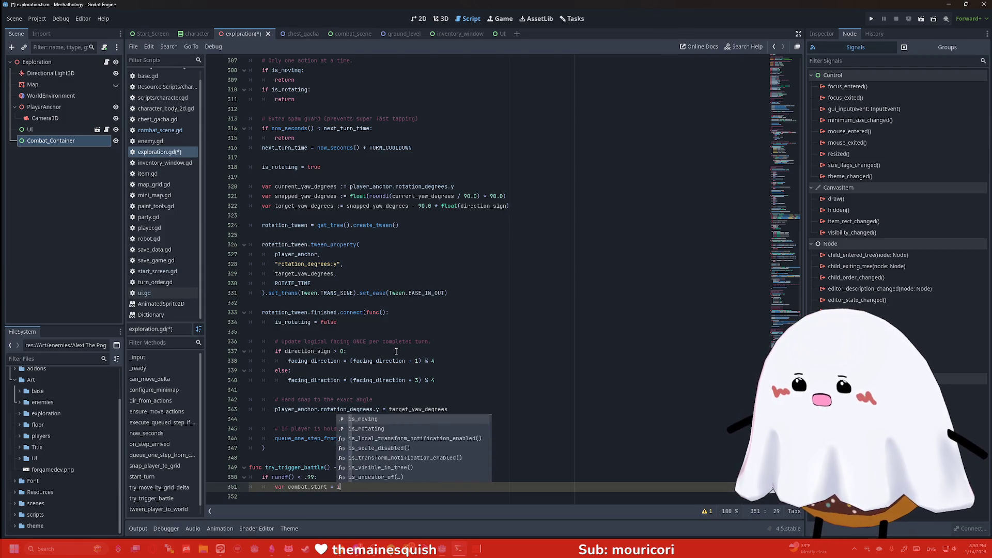
key("BackSpace")
key("BackSpace")
key("BackSpace")
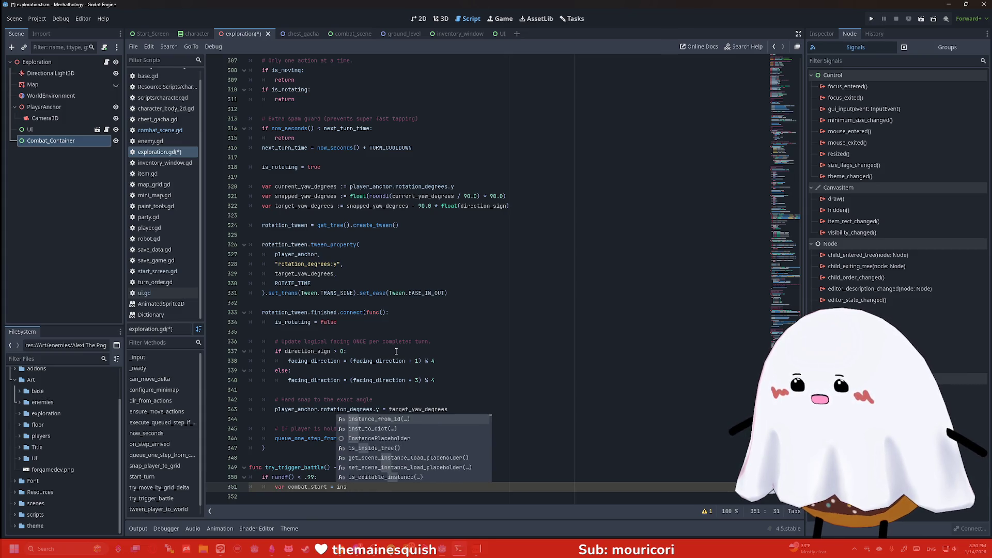
type("tanst")
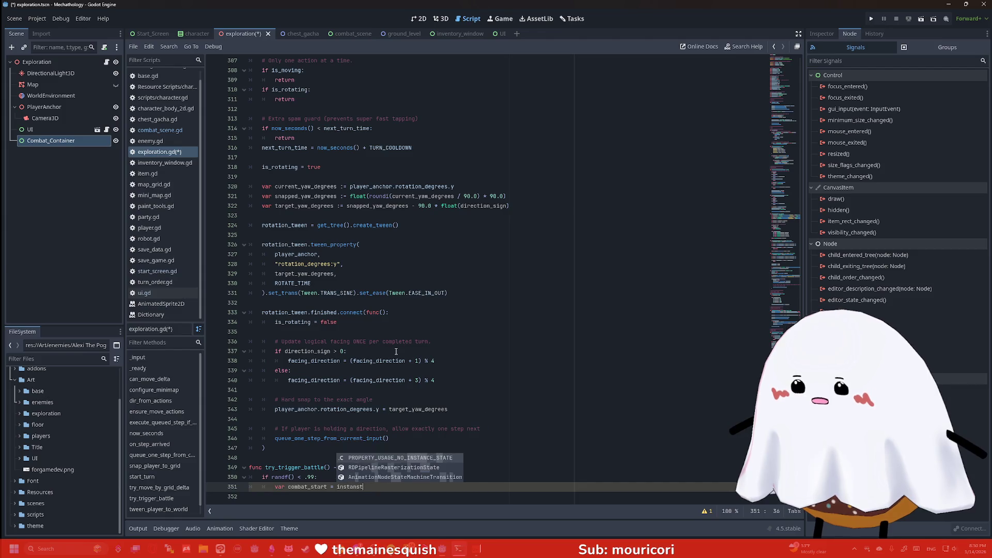
key("BackSpace")
key("BackSpace")
key("BackSpace")
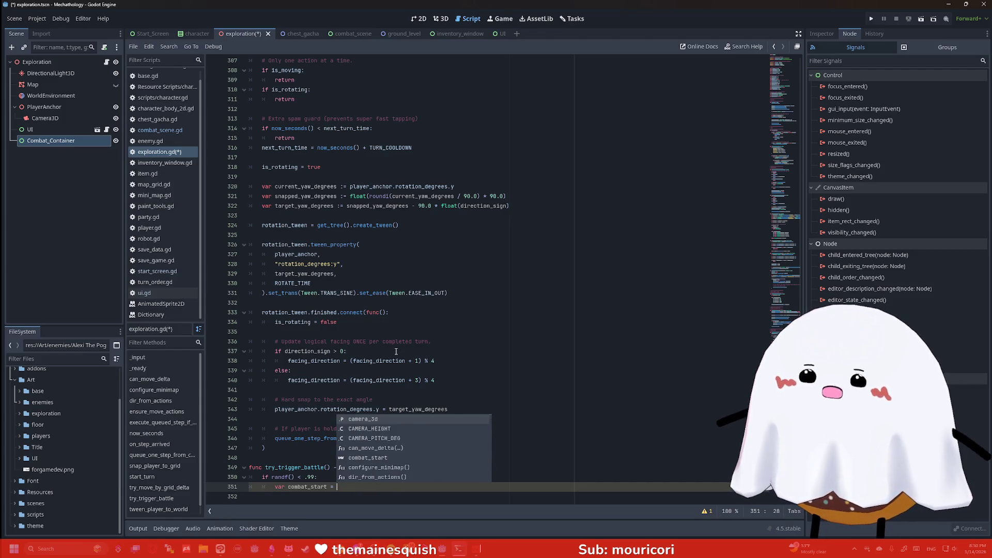
left_click(160, 132)
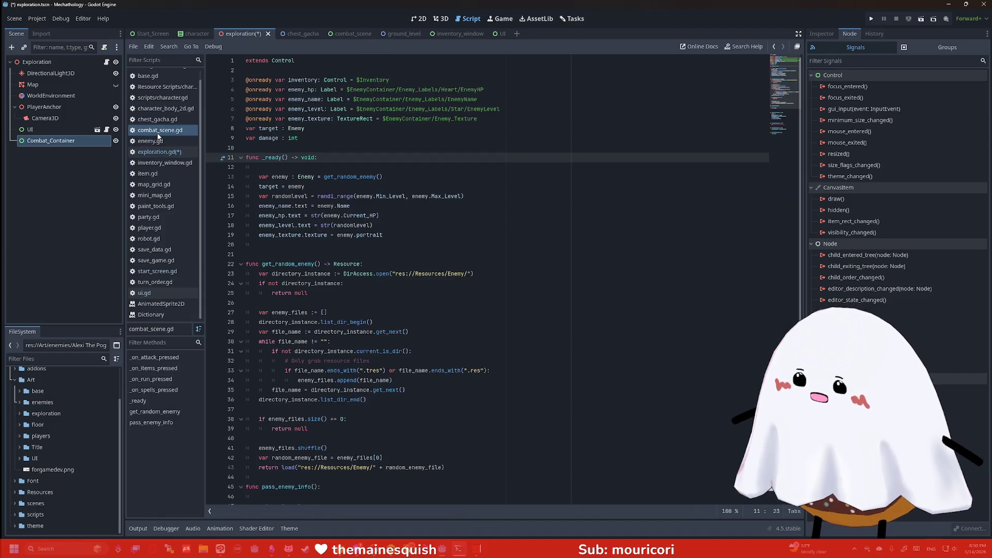
- Search all project files for 'instant' with Find in Files
scroll(361, 170, "down", 7)
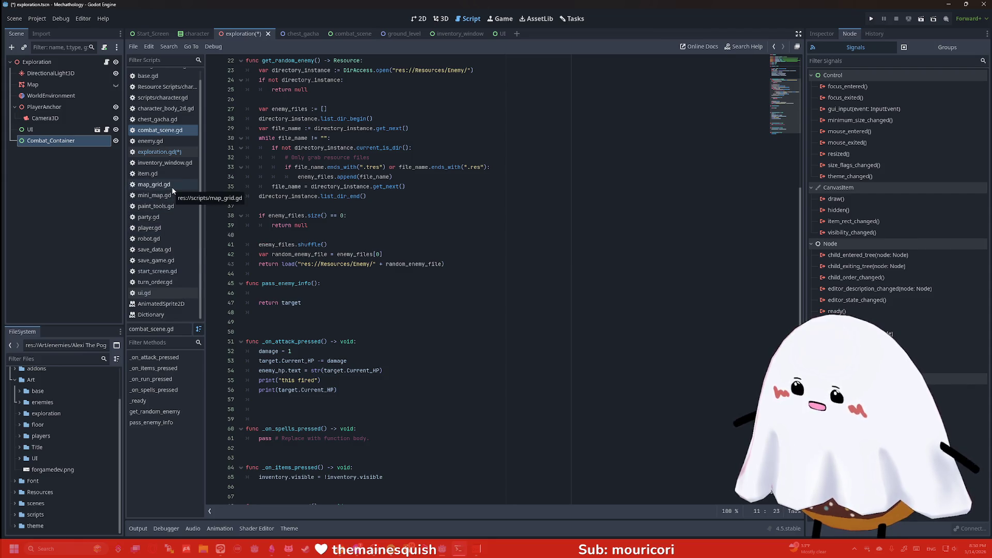
scroll(173, 169, "up", 1)
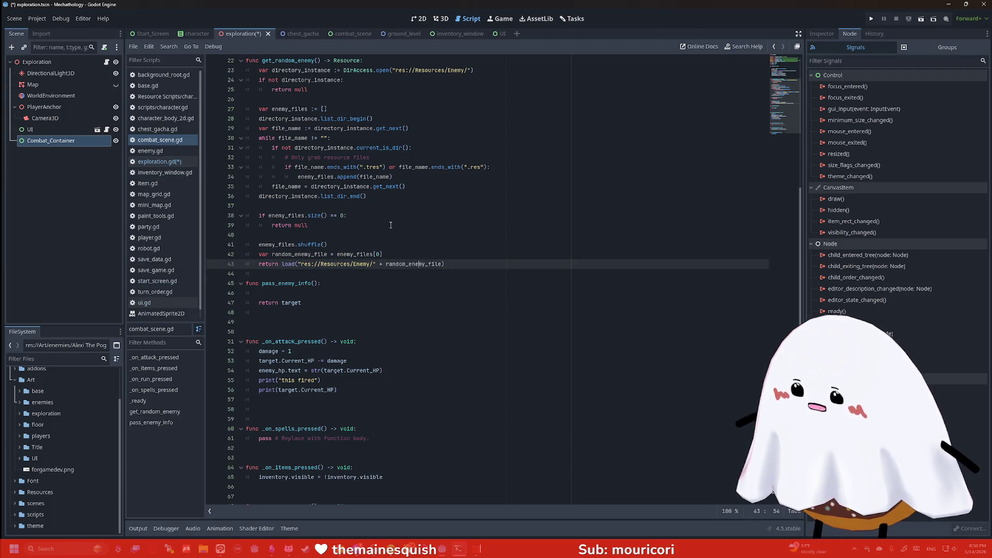
scroll(415, 265, "up", 7)
left_click(458, 223)
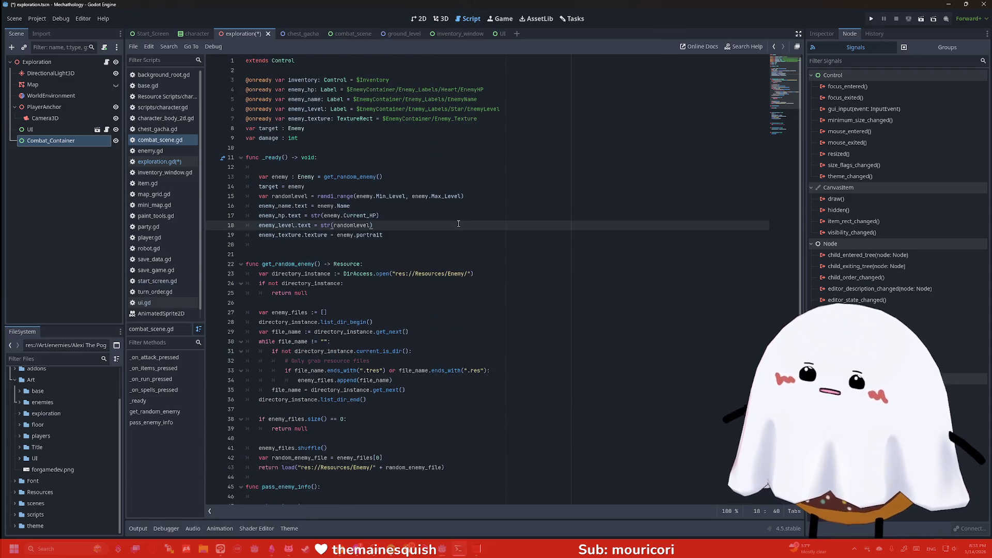
key("ctrl+f")
key("ctrl+shift+f")
type("iinst")
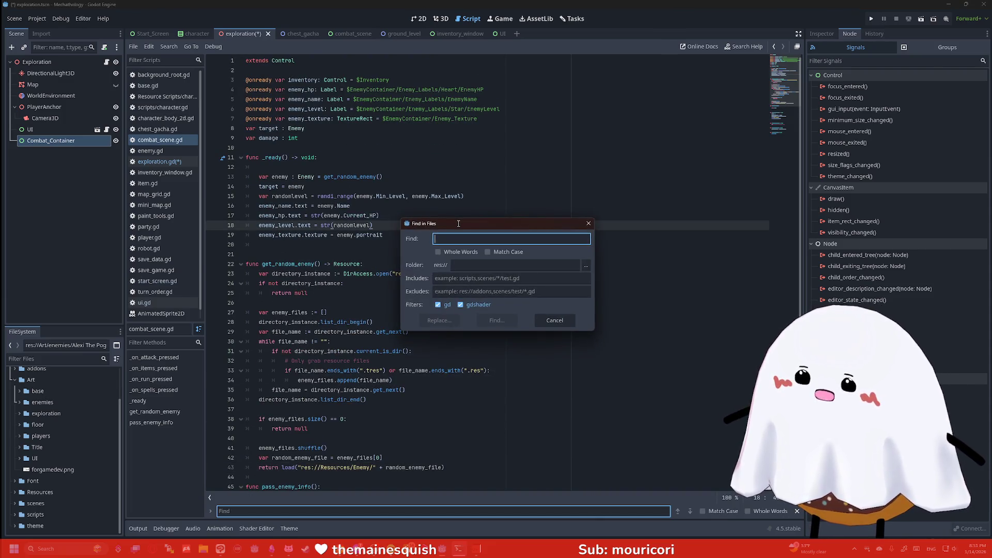
key("BackSpace")
key("BackSpace")
type("nstant")
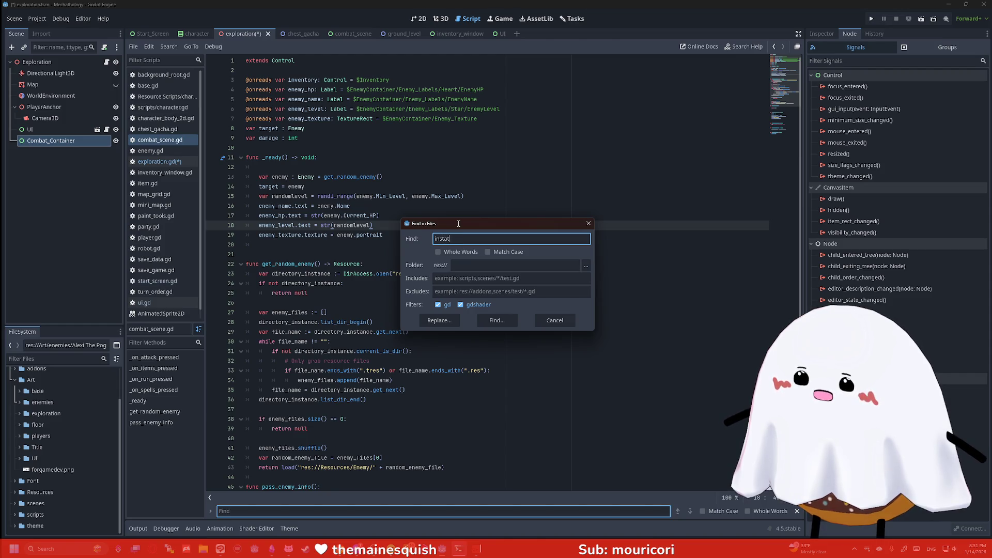
key("Return")
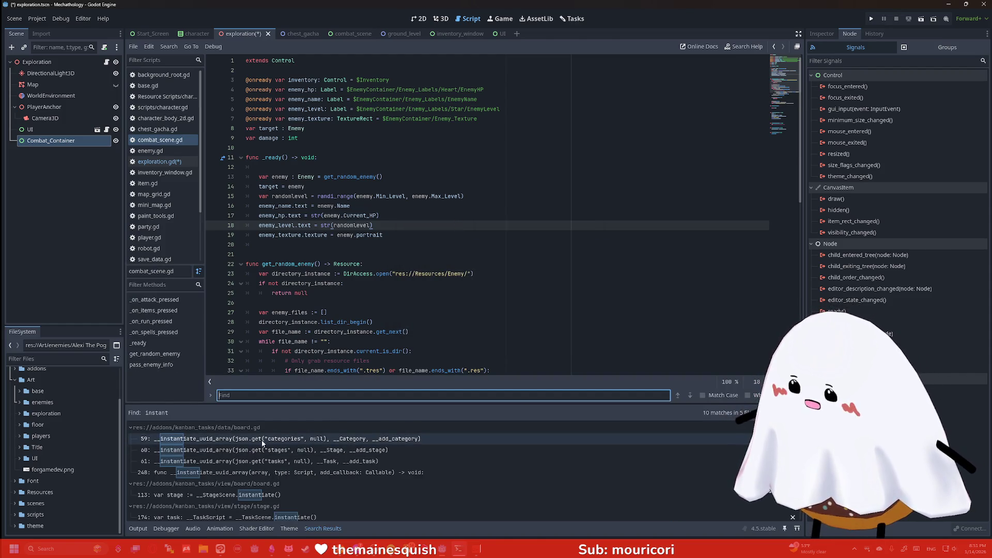
- Open the base.gd line 156 chest_scene.instantiate() result
scroll(276, 473, "down", 3)
scroll(277, 470, "down", 2)
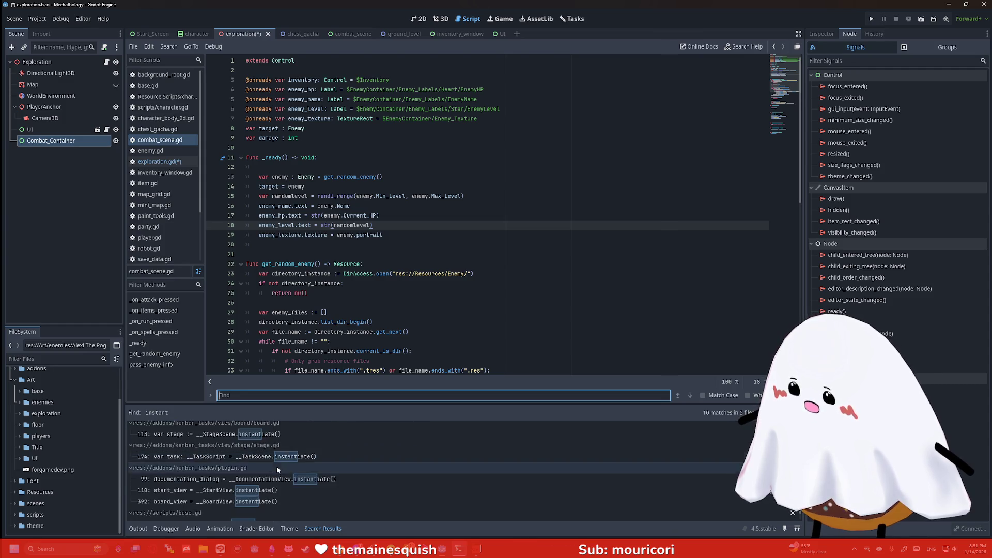
scroll(279, 455, "down", 1)
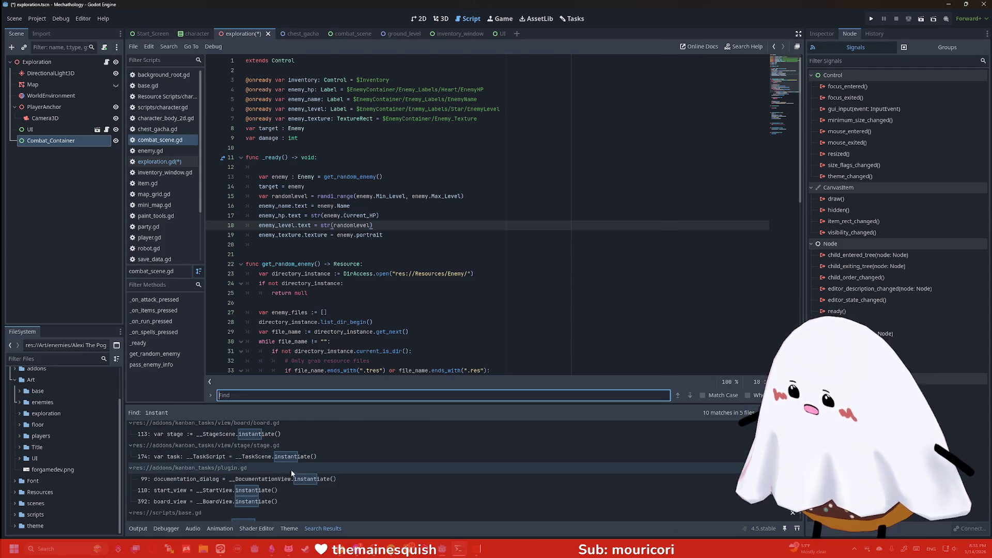
left_click(265, 513)
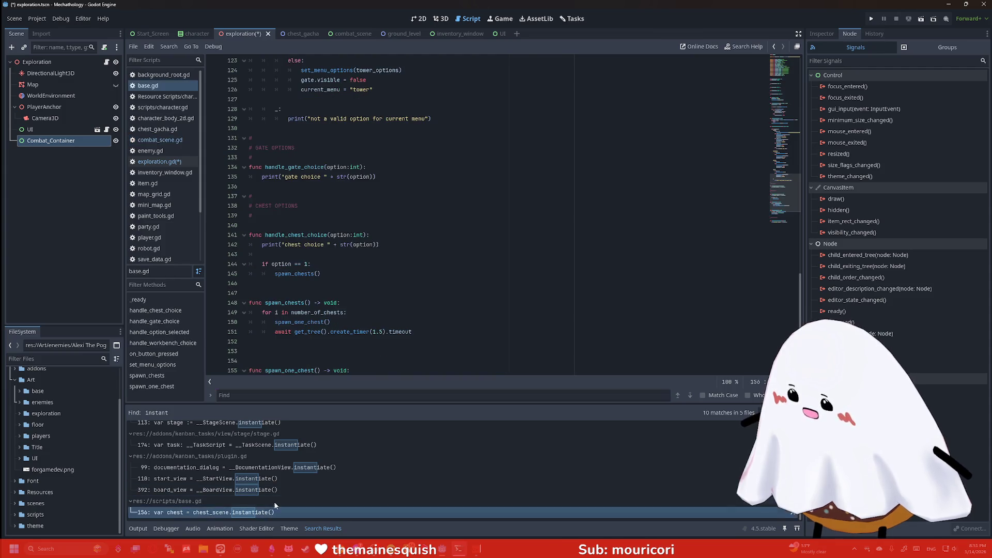
- Copy the chest_scene export and instantiate lines from base.gd
left_click(416, 289)
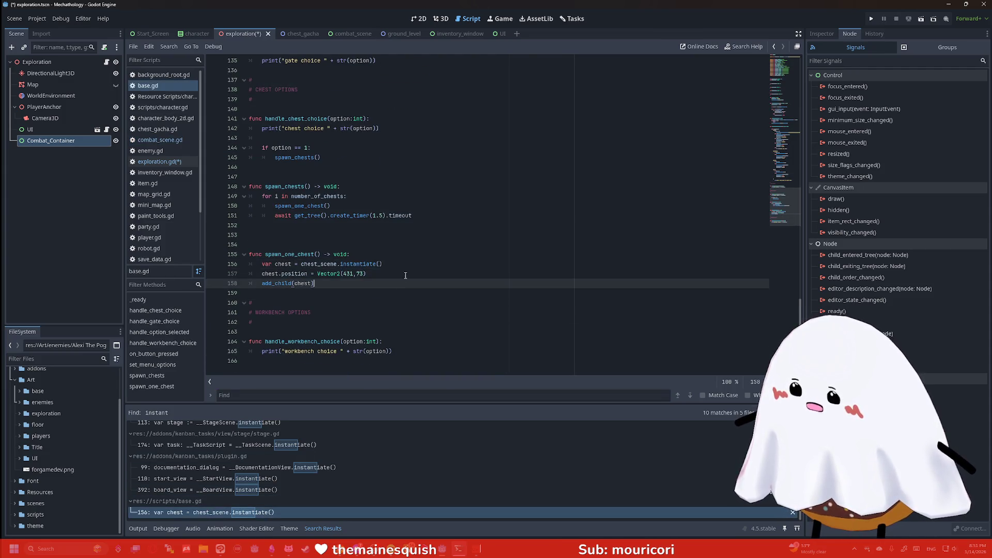
left_click_drag(382, 264, 263, 263)
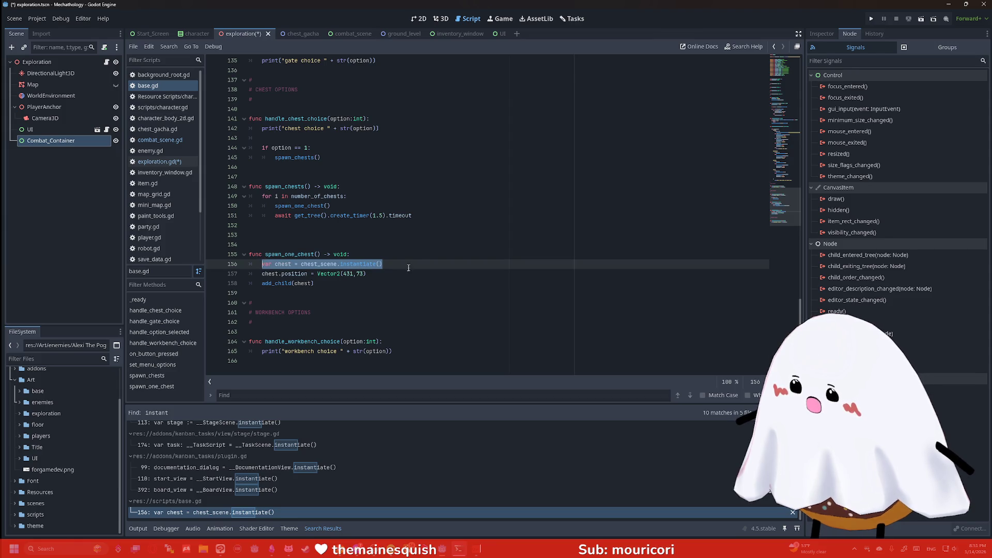
left_click(339, 264)
left_click(326, 264, "ctrl")
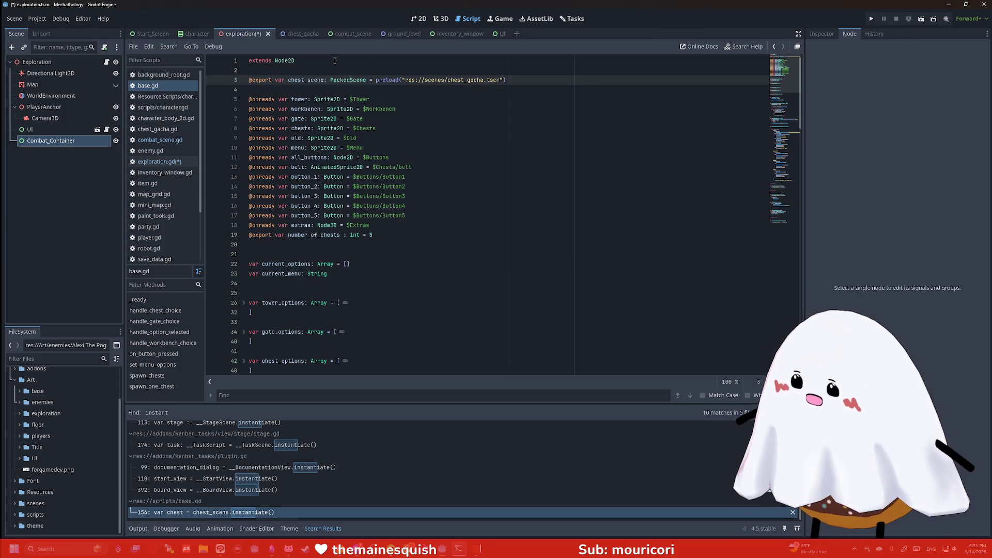
left_click(416, 92)
key("ctrl+v")
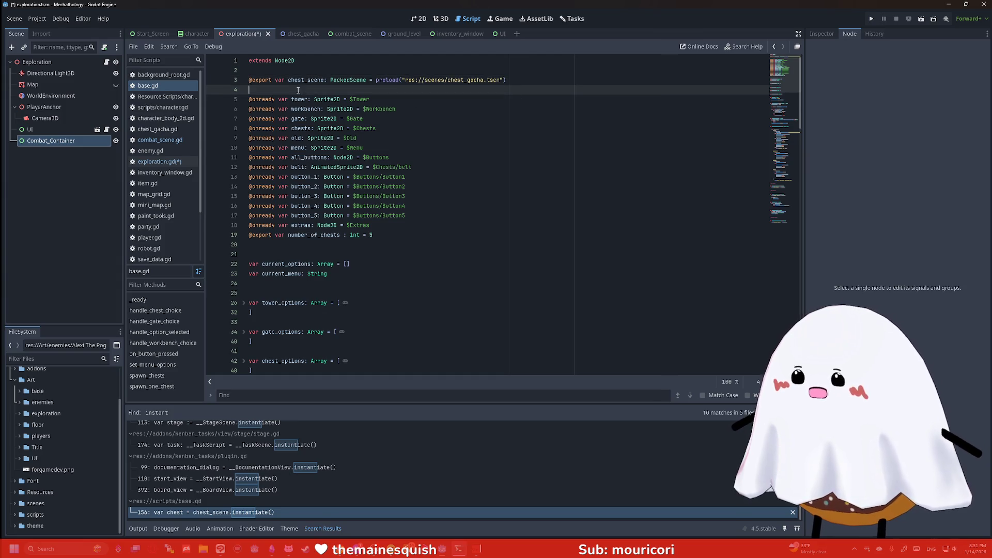
left_click_drag(424, 93, 203, 80)
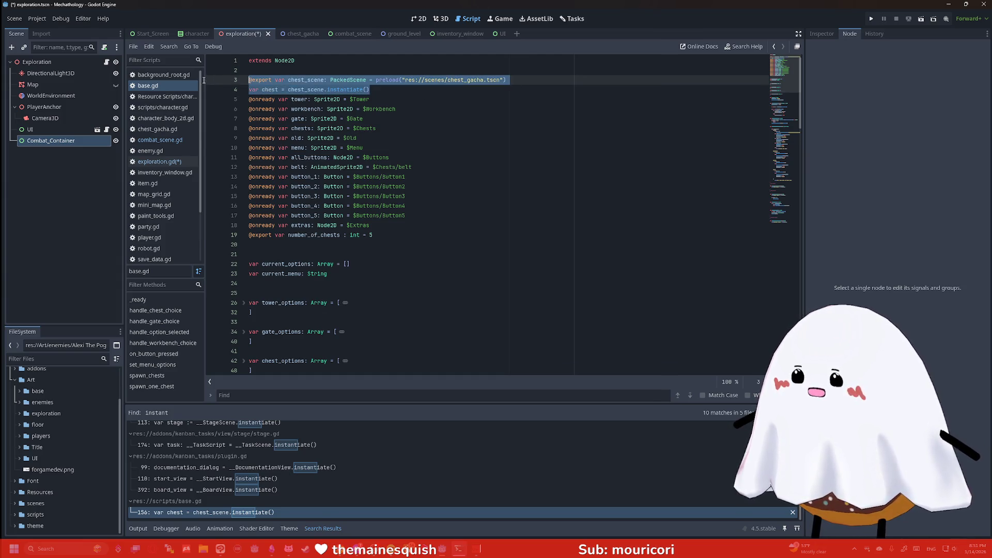
triple_click(352, 91)
key("BackSpace")
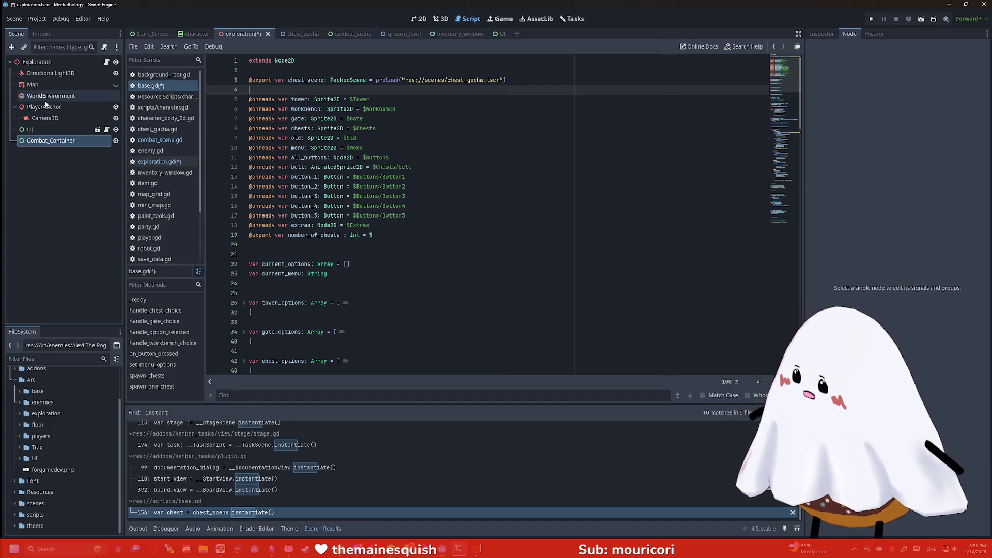
mouse_move(289, 36)
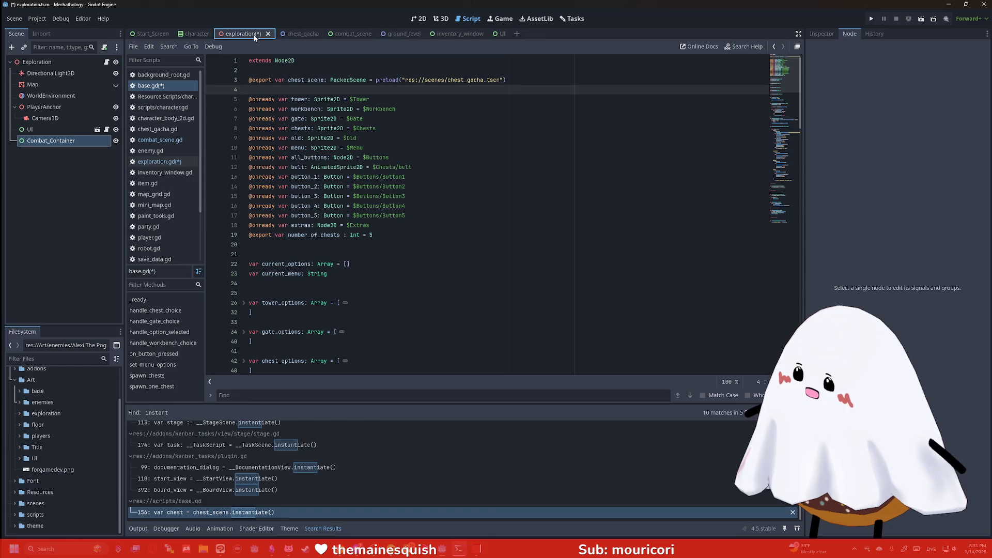
- Paste the chest_scene export near the top of exploration.gd, dropping the instantiate line
left_click(164, 165)
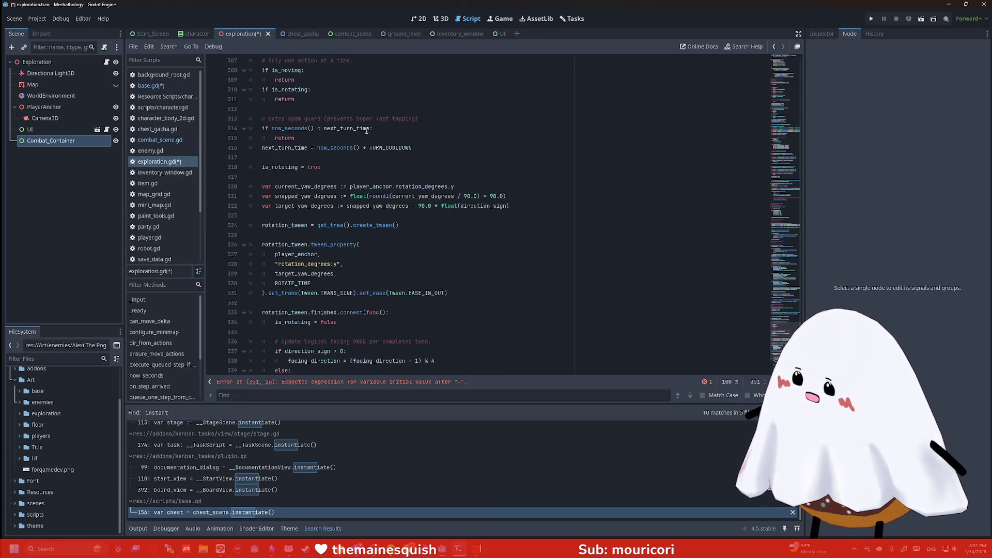
scroll(367, 131, "up", 4)
left_click(786, 89)
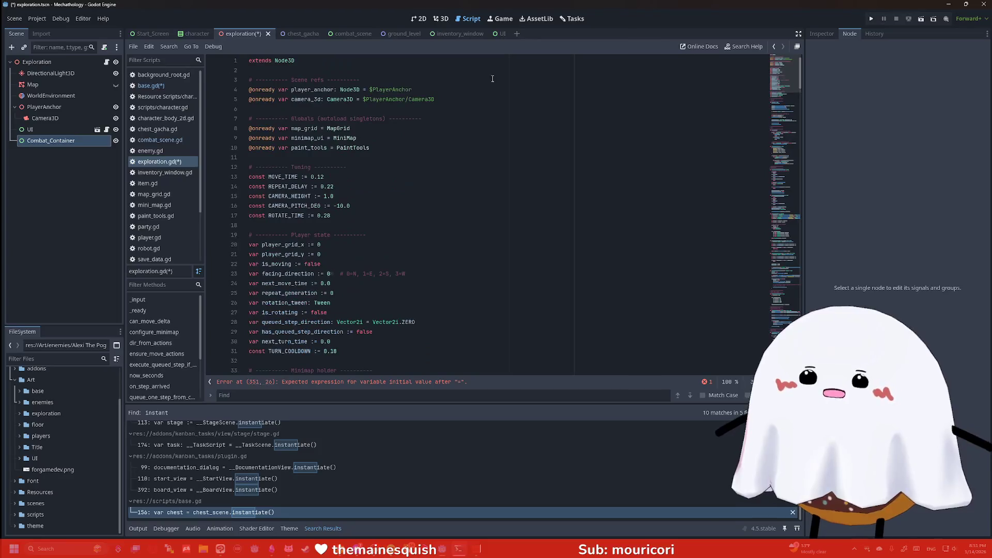
left_click(311, 75)
key("ctrl+v")
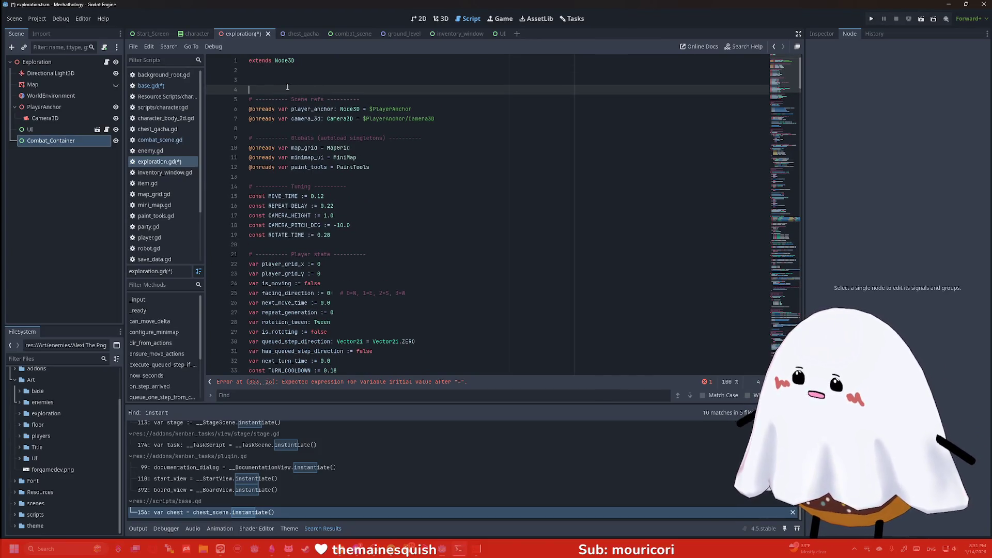
left_click_drag(370, 100, 234, 101)
key("BackSpace")
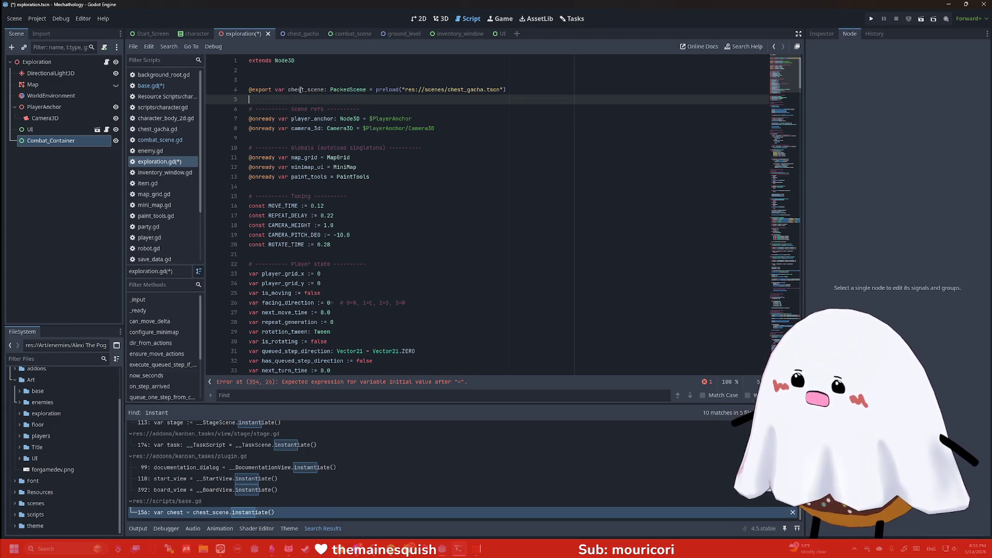
- Rename it combat_scene and set its preload to res://scenes/combat_scene.tscn
left_click_drag(305, 90, 290, 91)
type("combat")
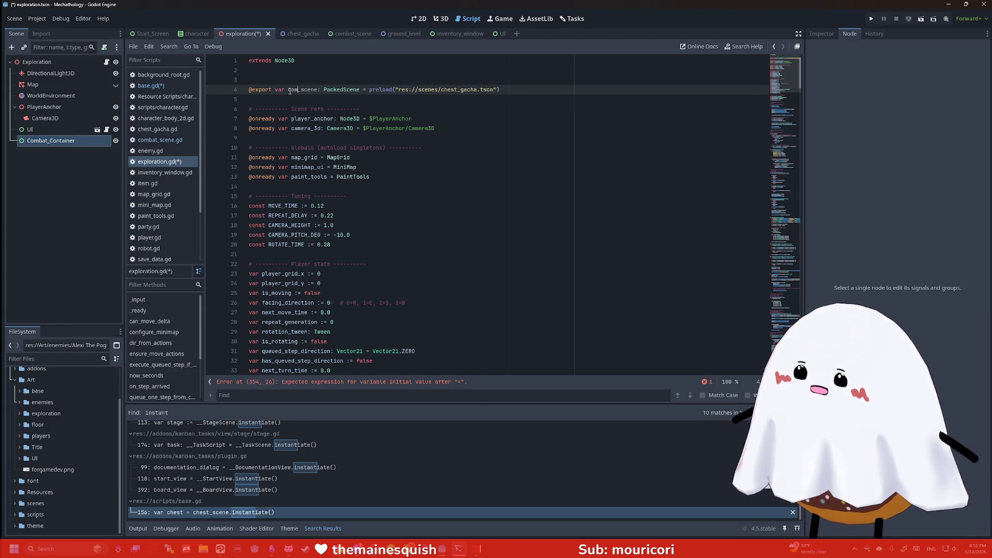
left_click_drag(505, 90, 409, 90)
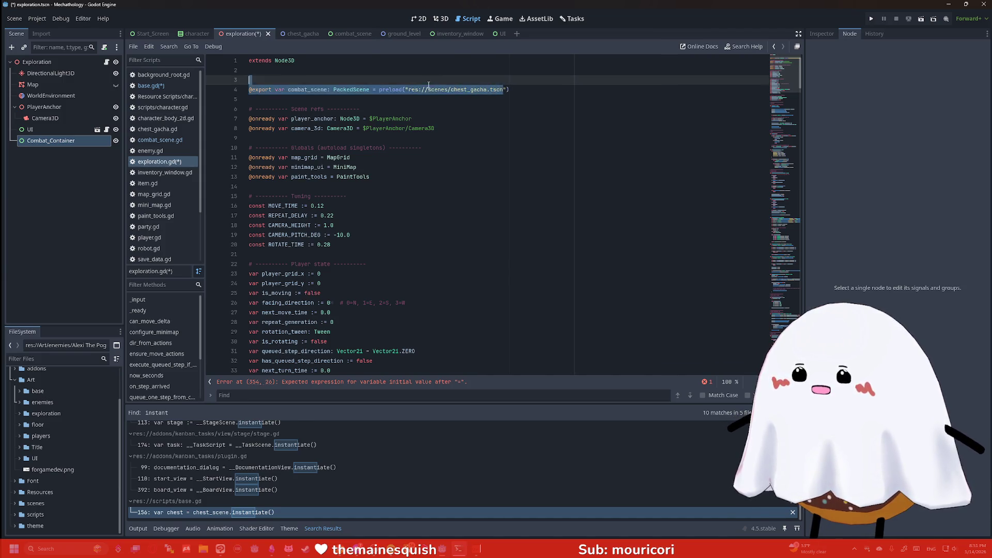
type("combat")
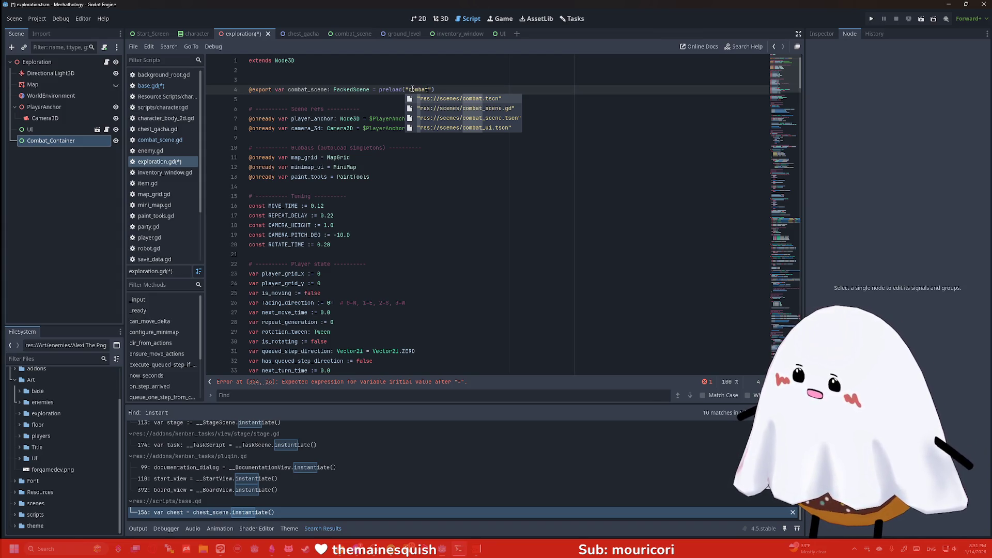
key("Down")
key("Down")
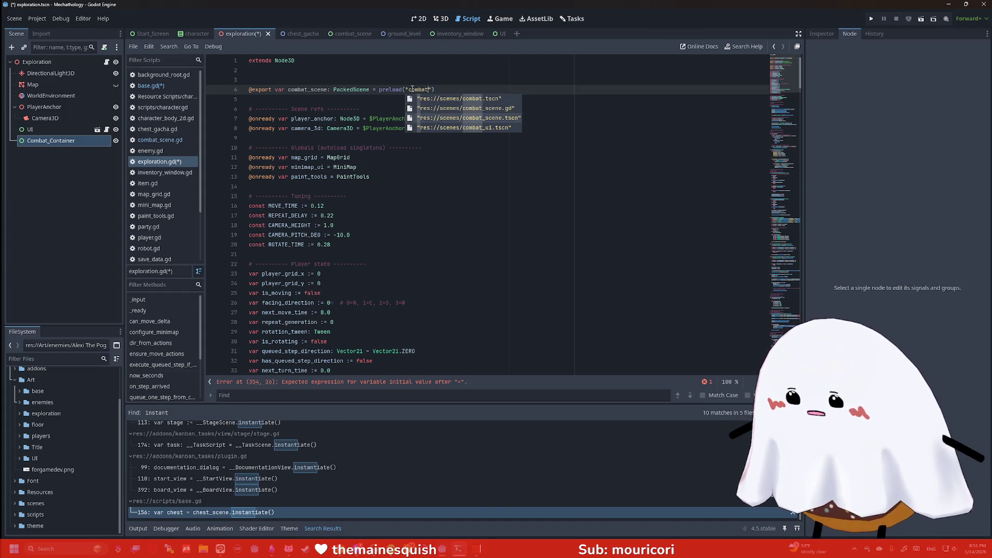
key("Up")
key("Return")
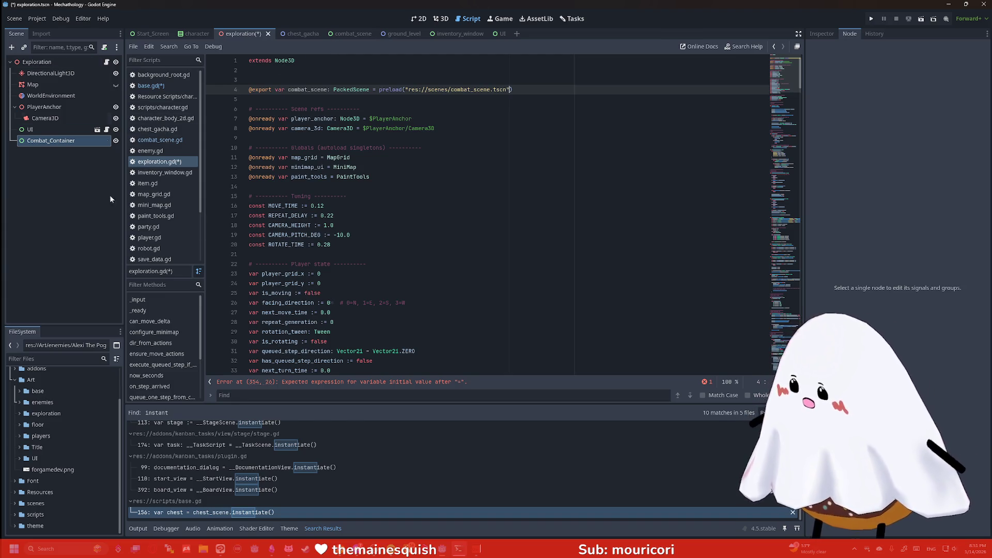
left_click(75, 357)
- Filter FileSystem for 'combat', inspect combat.tscn, then delete it from the project
type("combat")
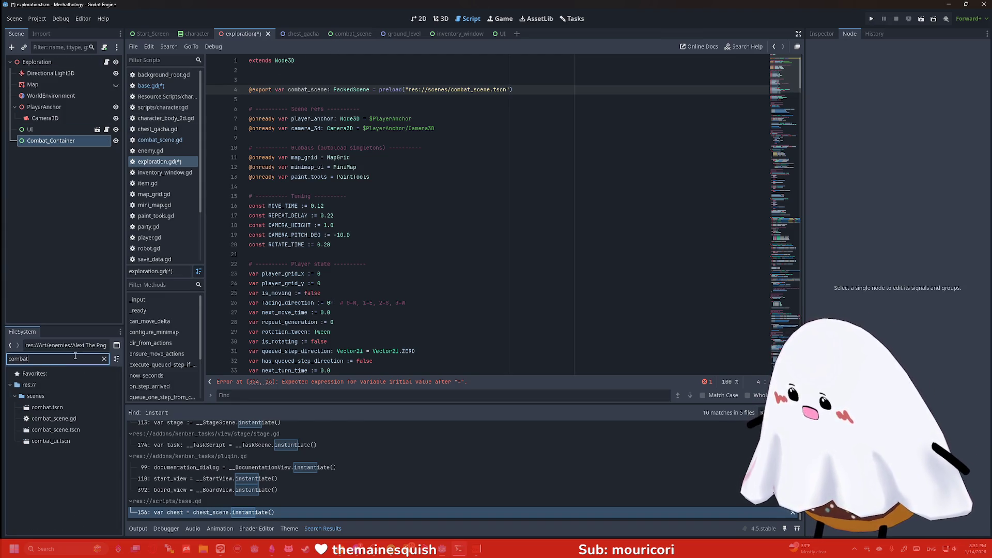
double_click(45, 408)
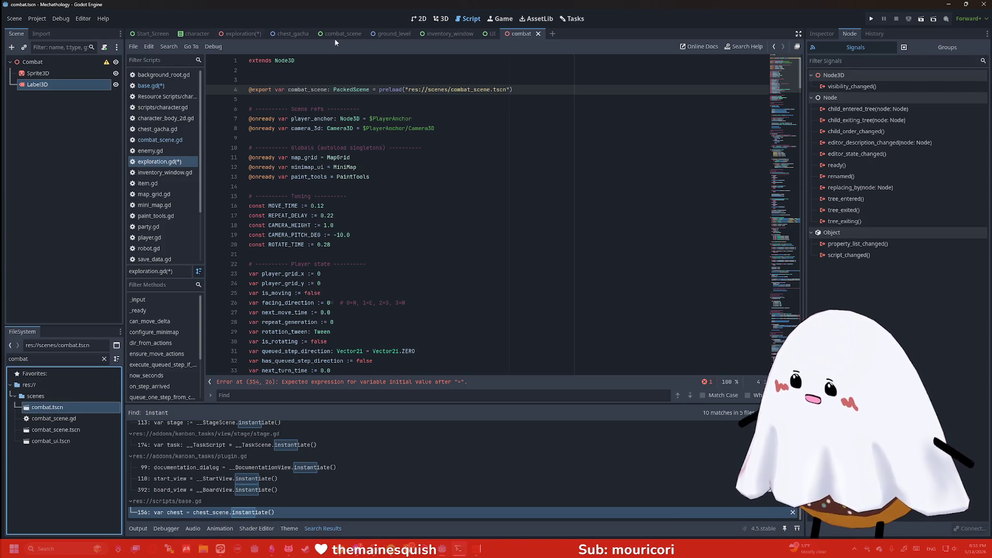
left_click(421, 21)
left_click(440, 19)
mouse_move(350, 126)
left_mouse_down()
mouse_move(280, 122)
mouse_move(293, 150)
left_mouse_up()
right_click(61, 407)
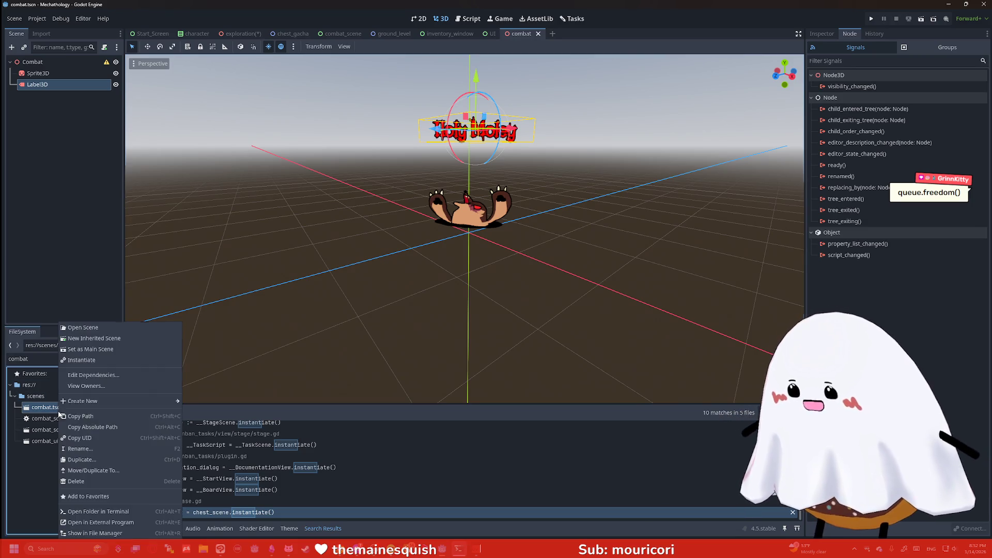
left_click(77, 481)
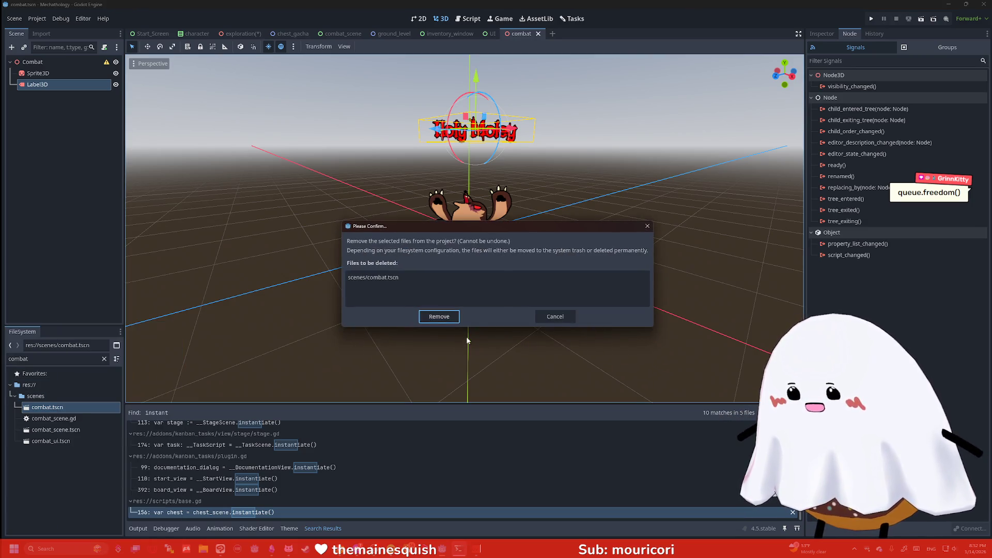
left_click(443, 315)
- Inspect and delete combat_ui.tscn, then open combat_scene.tscn
double_click(75, 430)
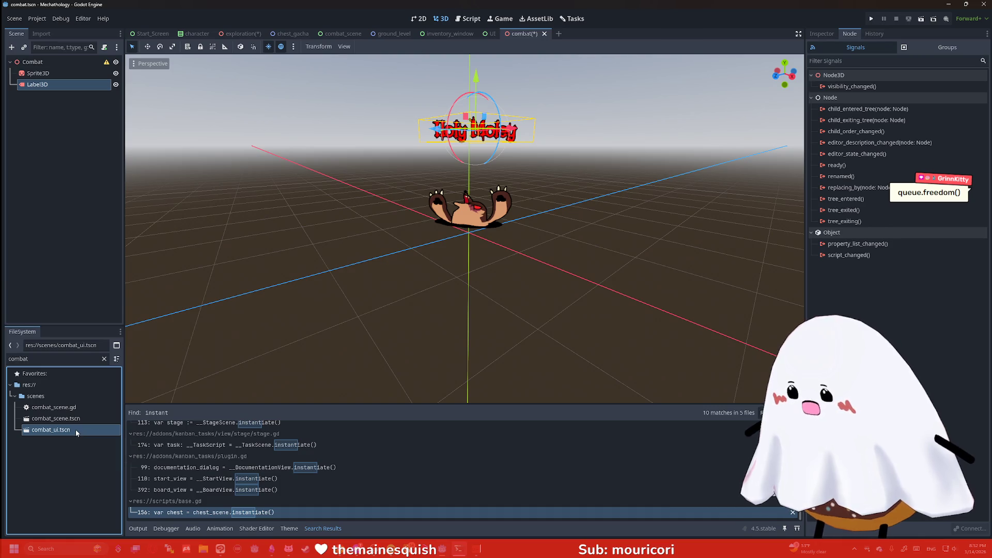
scroll(287, 270, "down", 5)
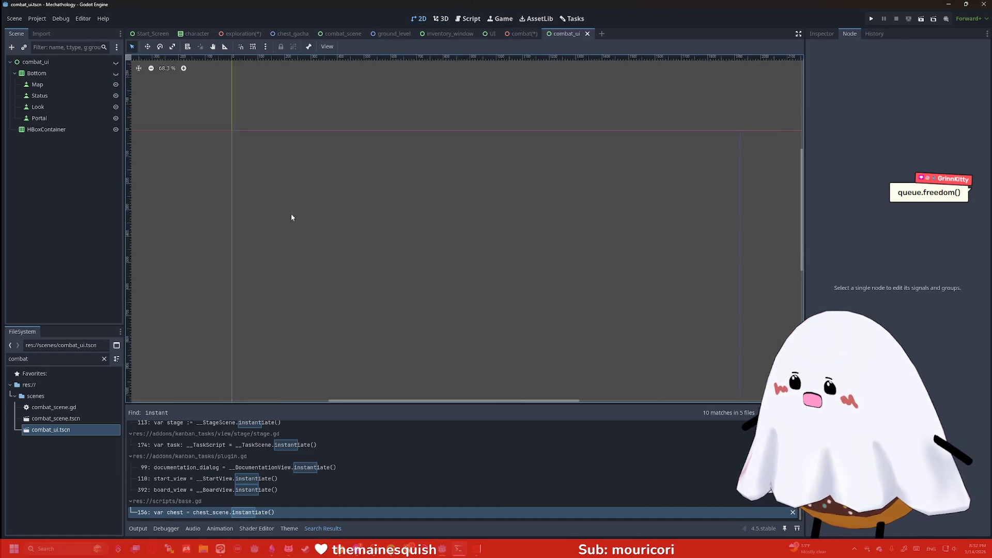
left_click(116, 62)
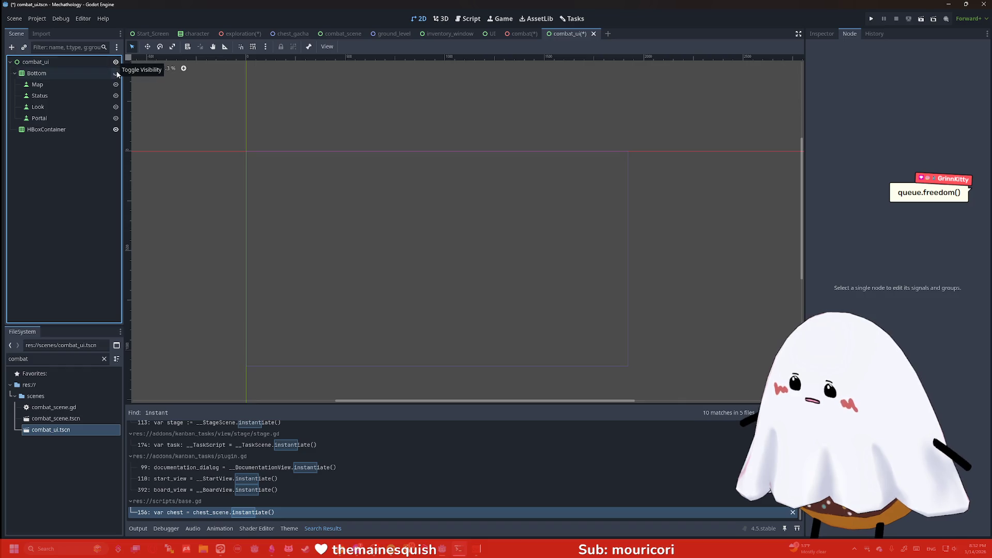
left_click(116, 73)
left_click(116, 74)
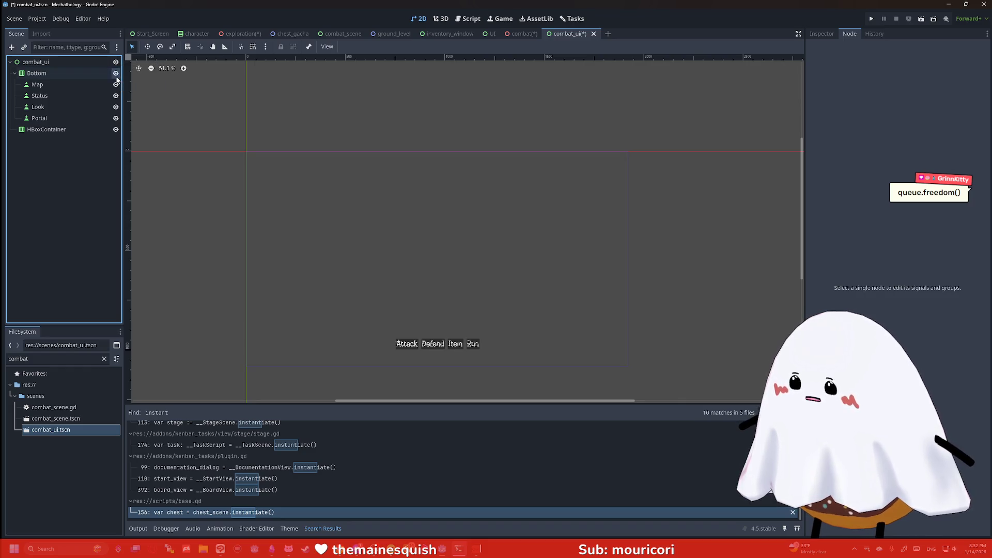
left_click(115, 62)
right_click(58, 432)
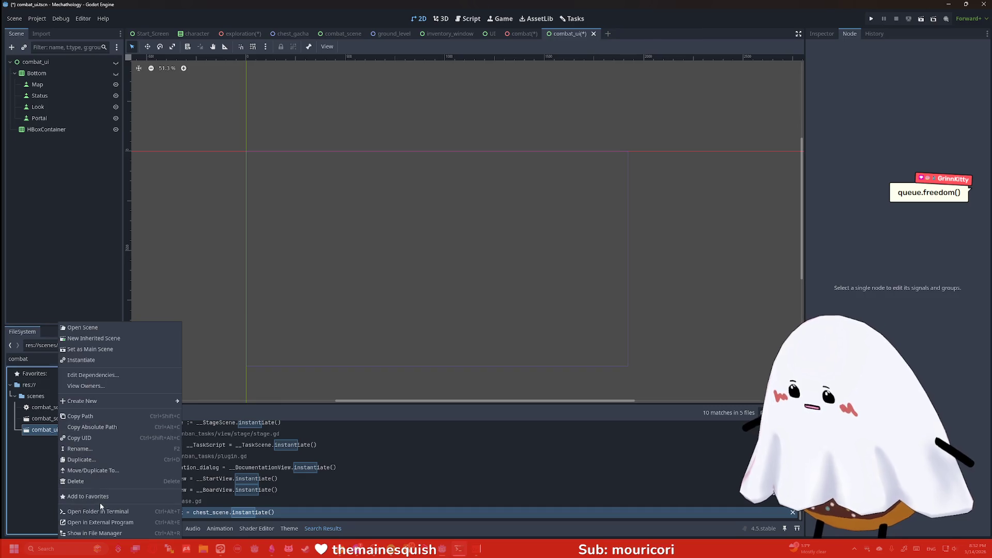
left_click(73, 485)
left_click(439, 316)
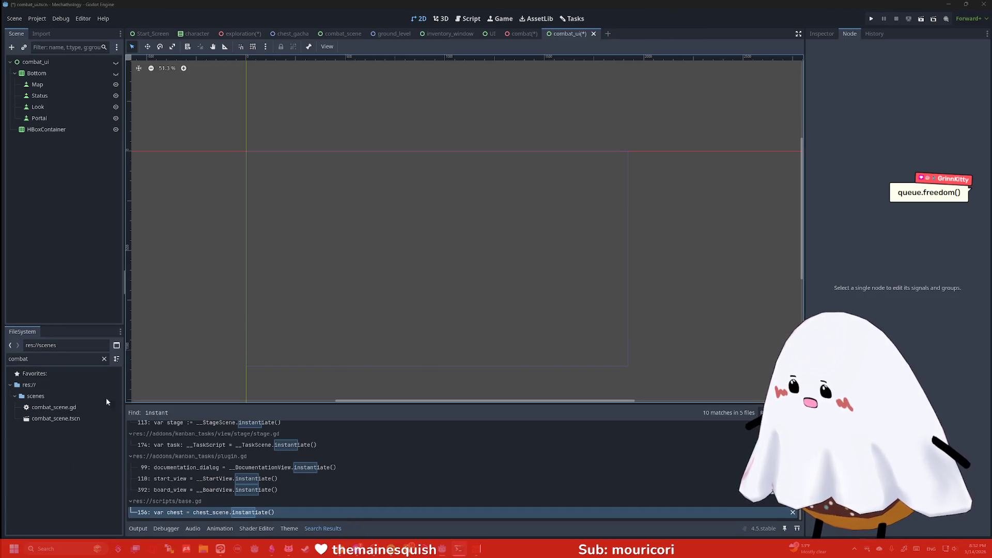
left_click(80, 419)
double_click(79, 423)
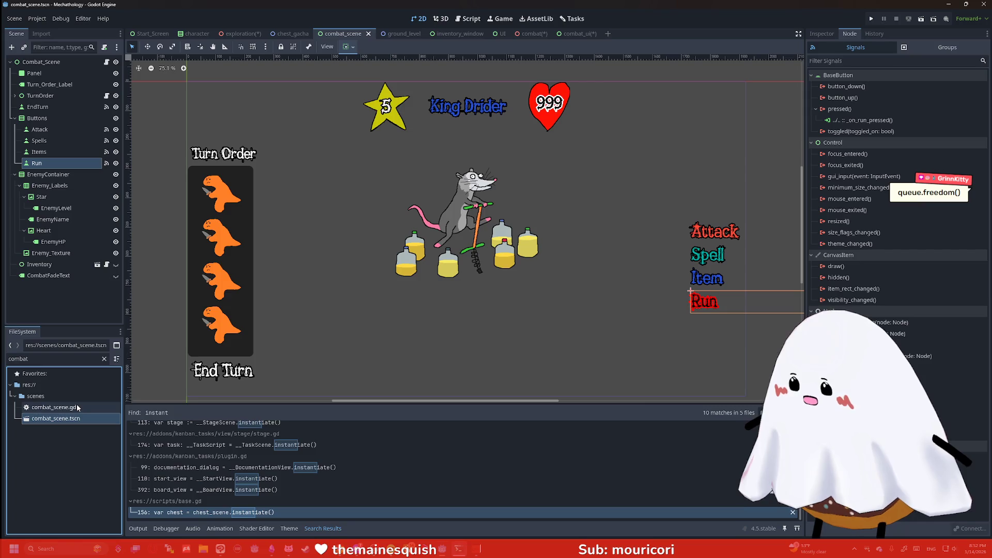
- In exploration.gd, paste the chest instantiate line over the broken combat_start line
double_click(77, 408)
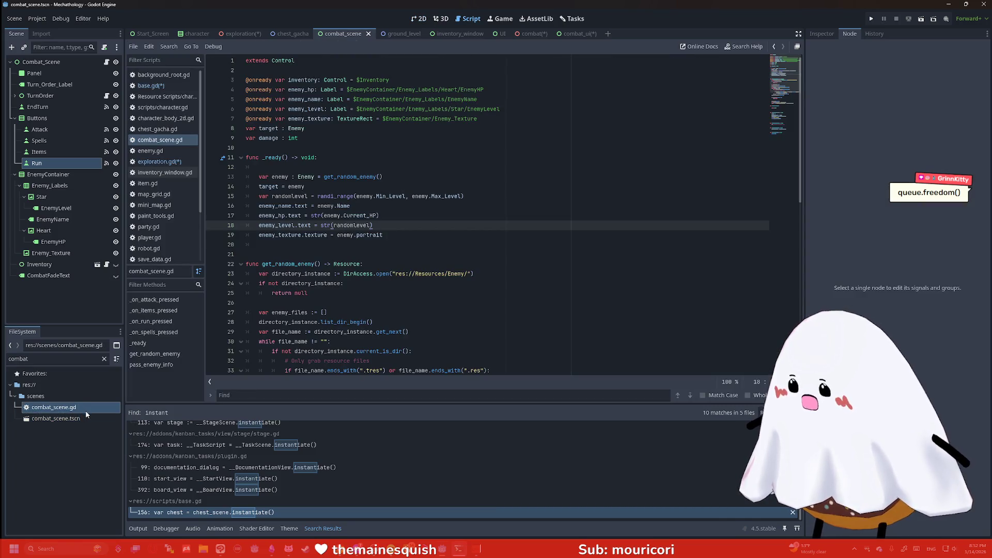
left_click(85, 421)
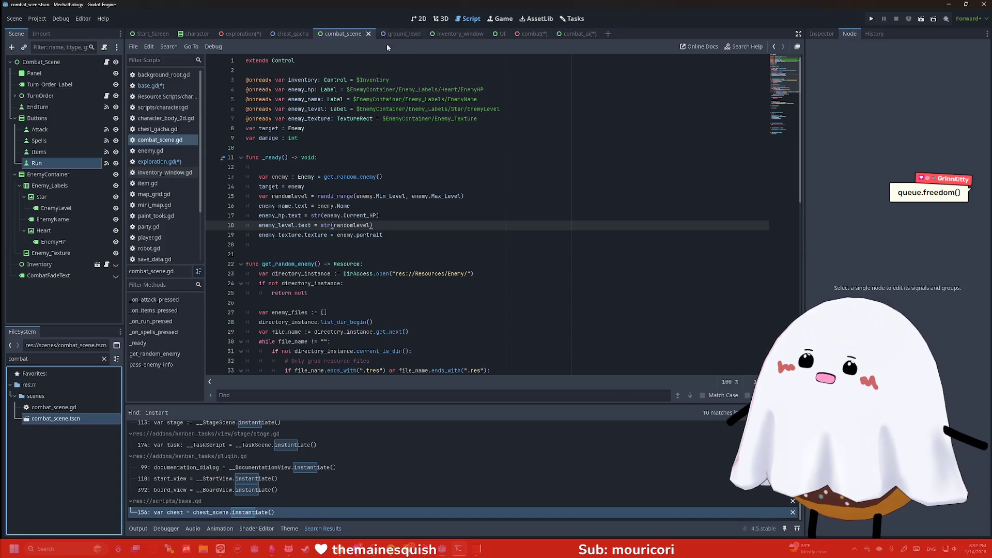
left_click(151, 86)
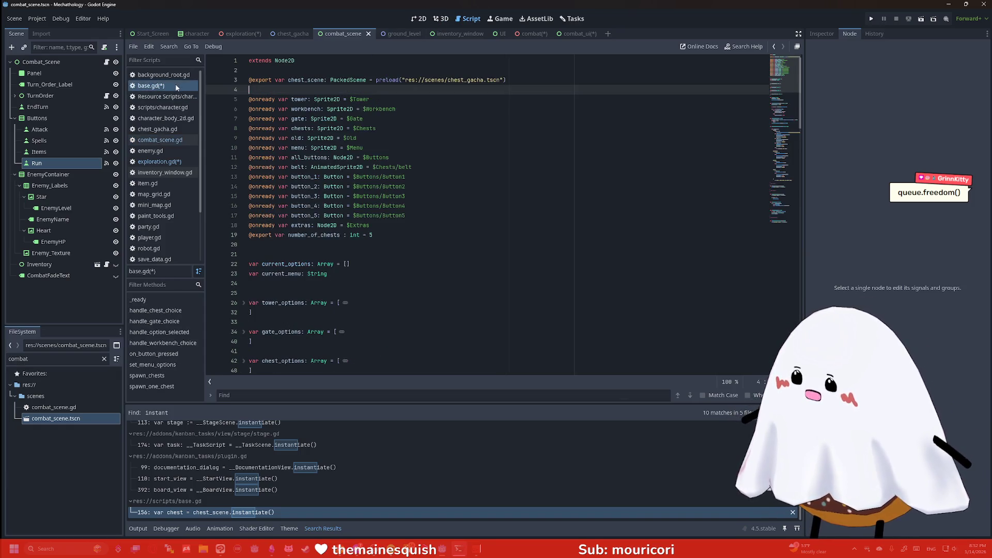
left_click(176, 162)
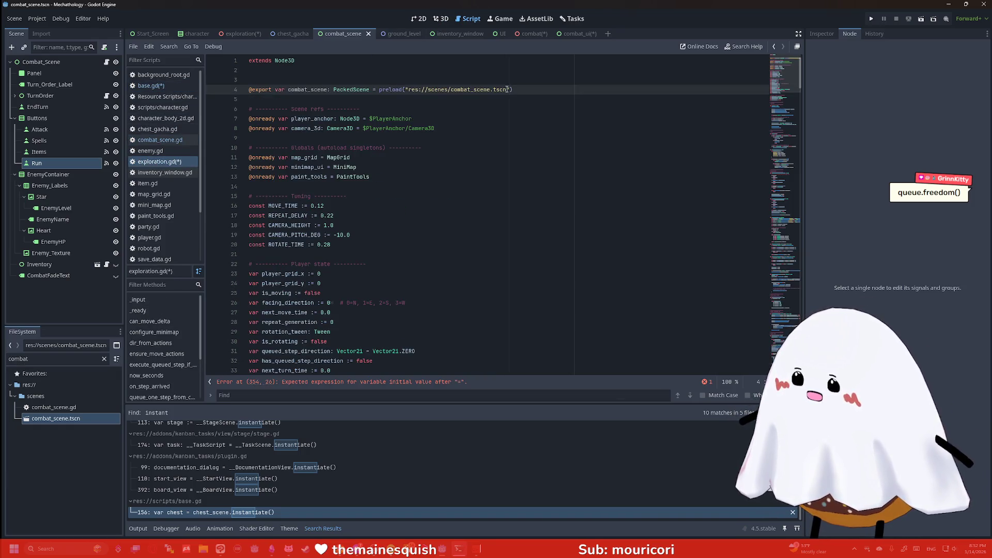
key("ctrl+End")
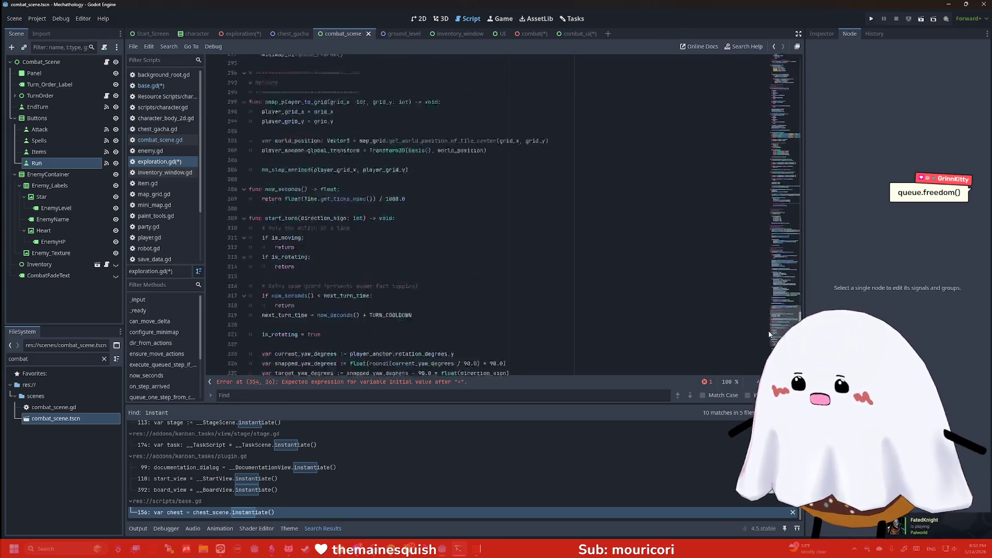
key("ctrl+BackSpace")
key("ctrl+BackSpace")
key("ctrl+BackSpace")
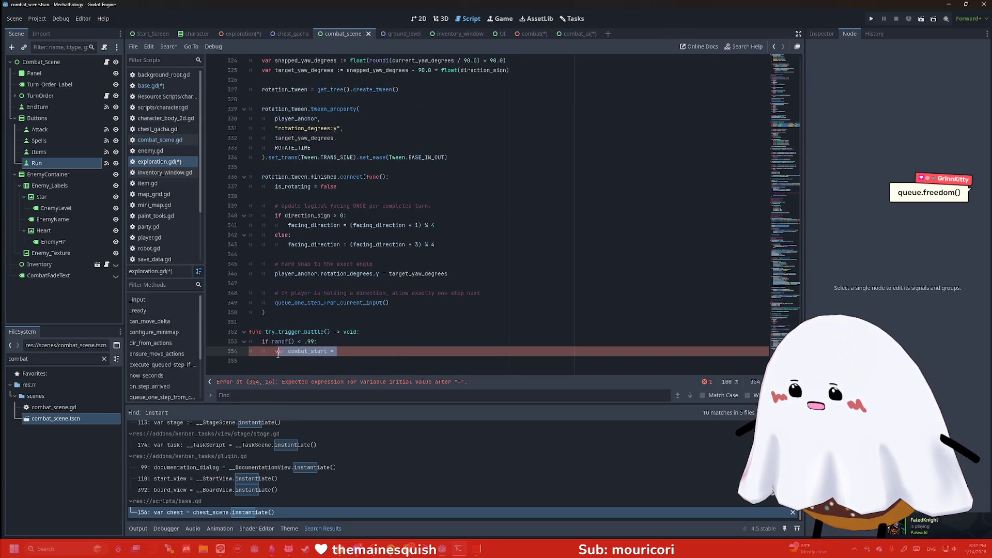
type("var chest = chest_scene.instantiate()")
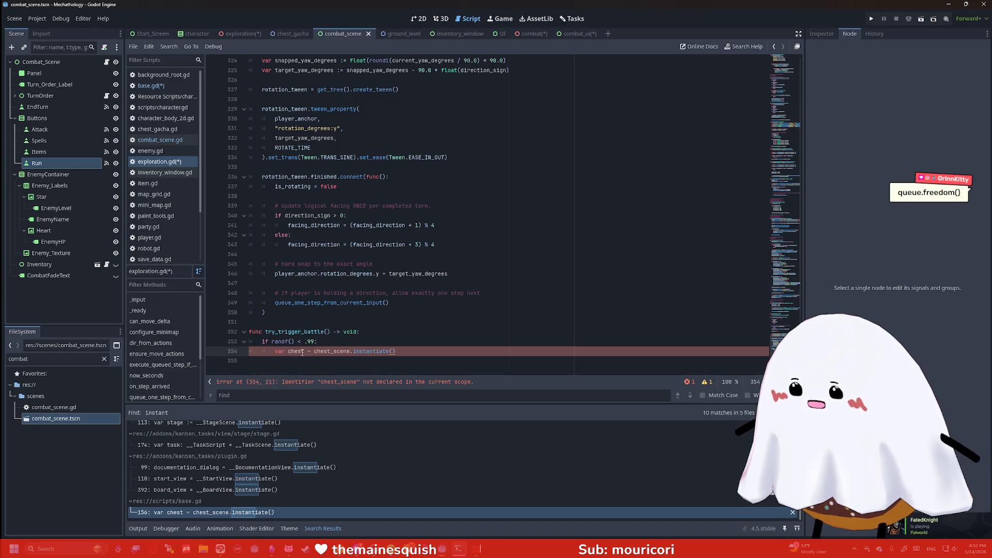
- Rename it to var combat = combat_scene.instantiate() and save
double_click(296, 351)
type("combat")
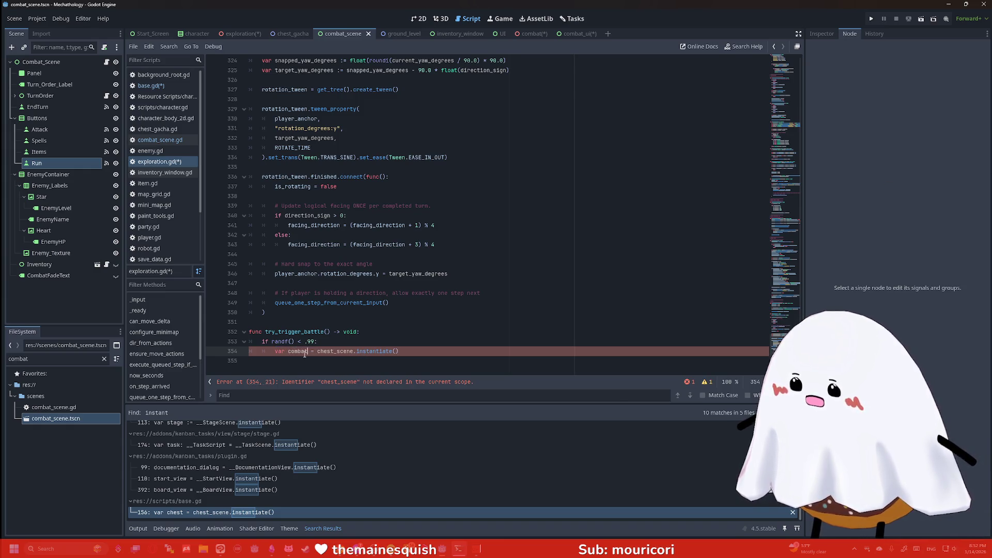
left_click_drag(334, 351, 316, 351)
type("combat")
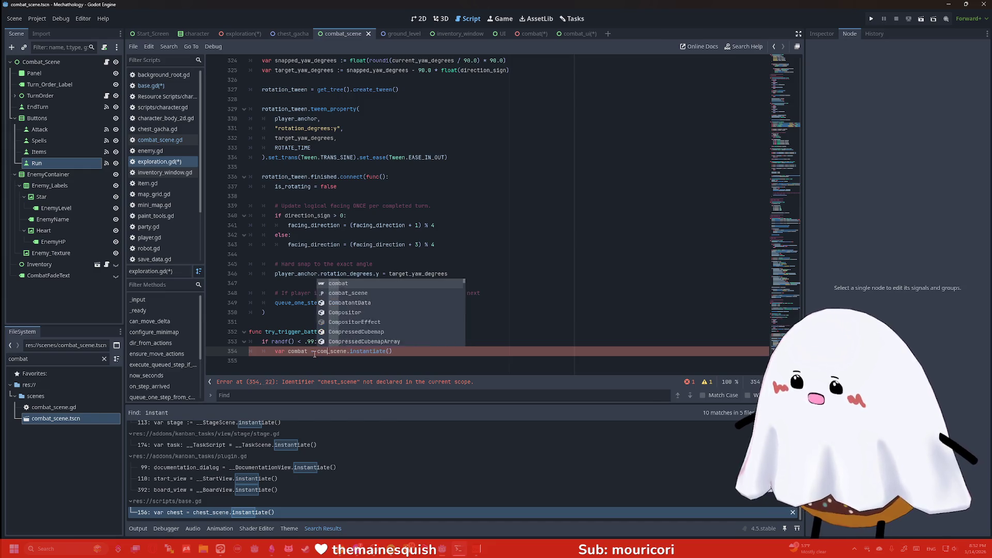
left_click(435, 356)
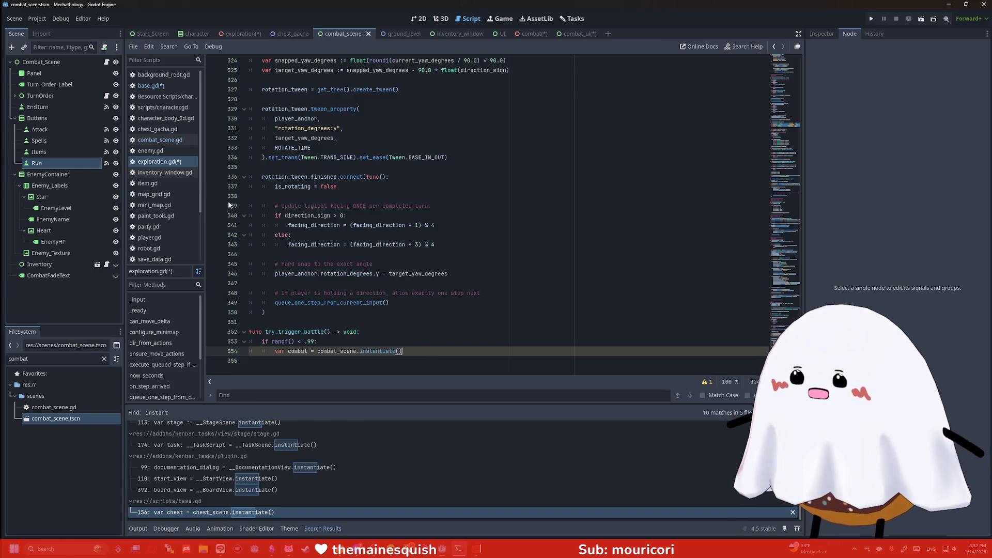
left_click(504, 284)
key("ctrl+s")
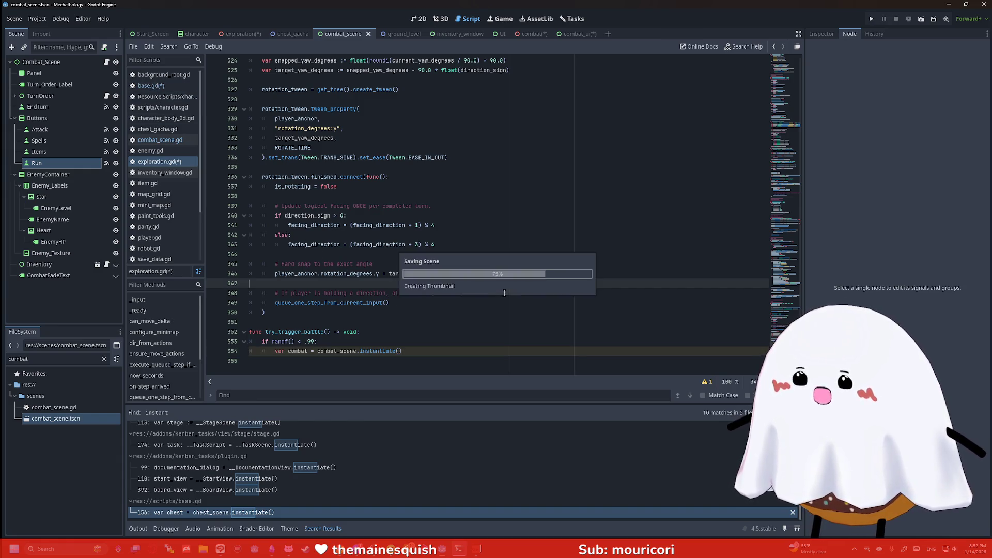
left_click(477, 351)
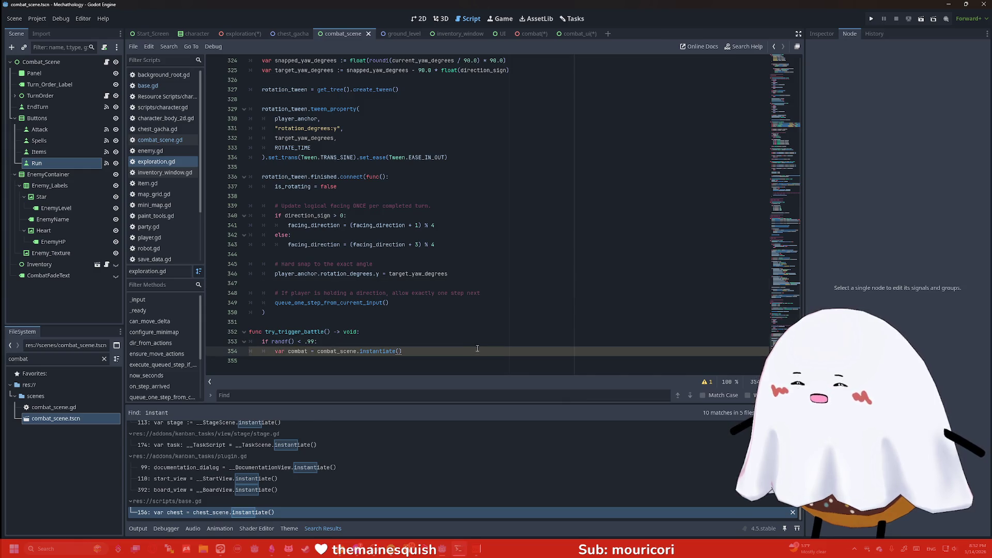
left_click(285, 34)
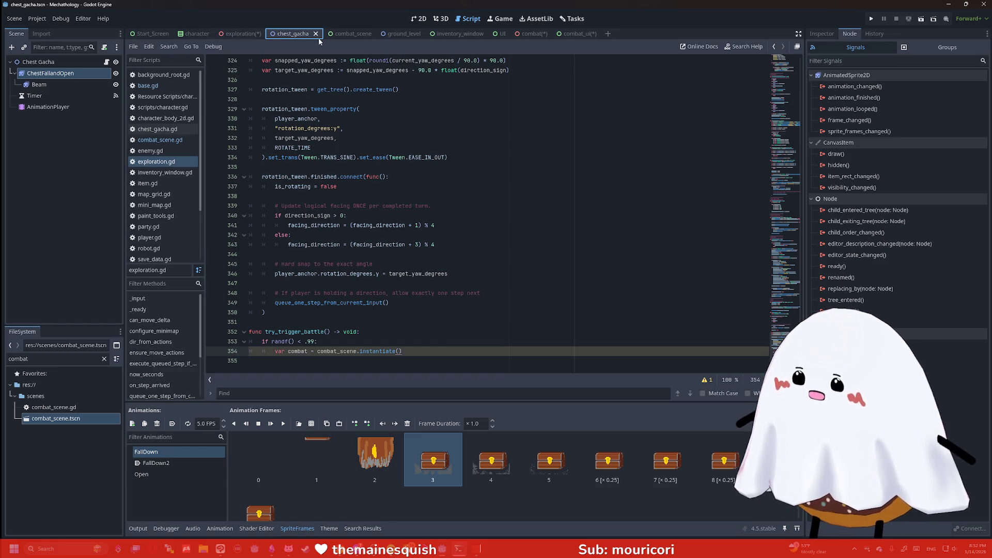
- Save the combat_ui and combat scenes, then close both tabs
left_click(563, 35)
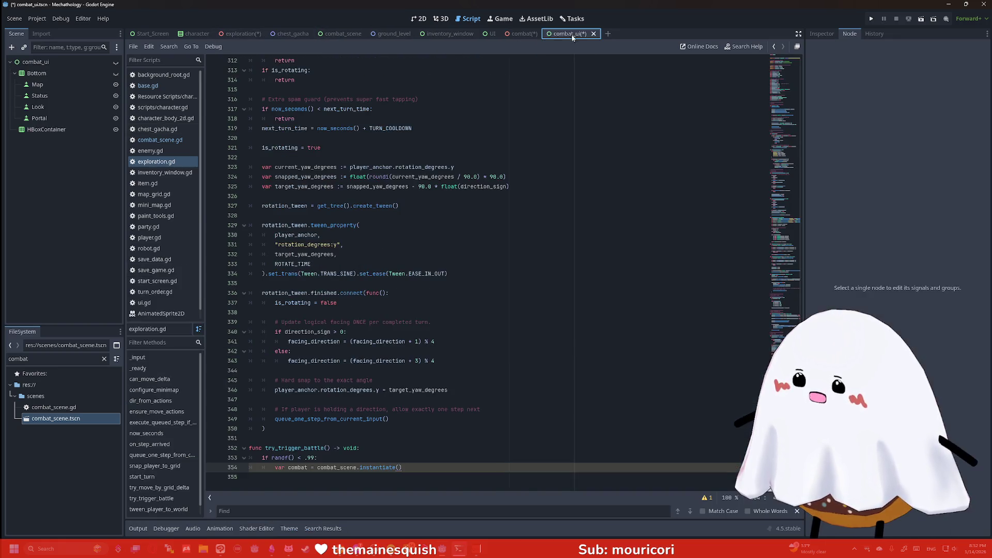
key("ctrl+s")
left_click(519, 34)
key("ctrl+s")
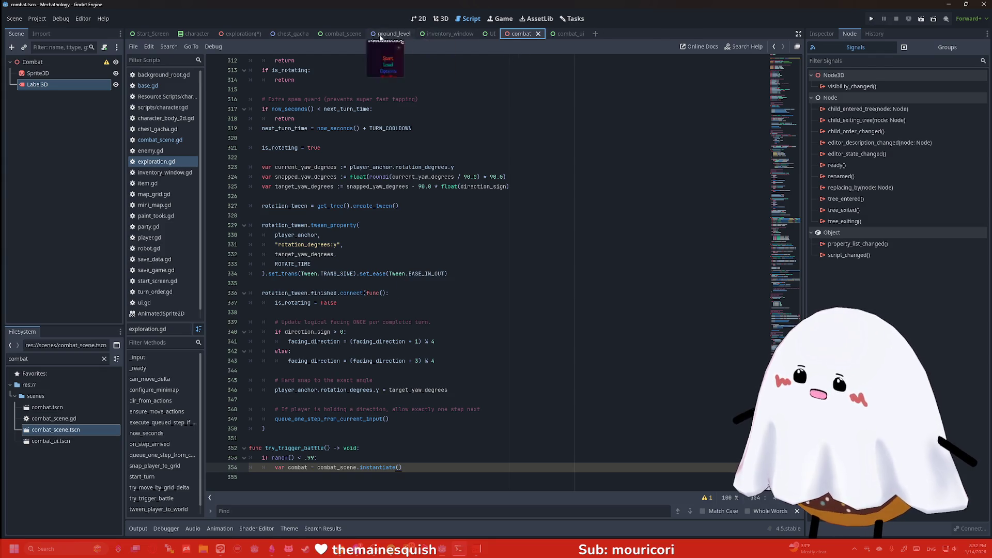
left_click(538, 33)
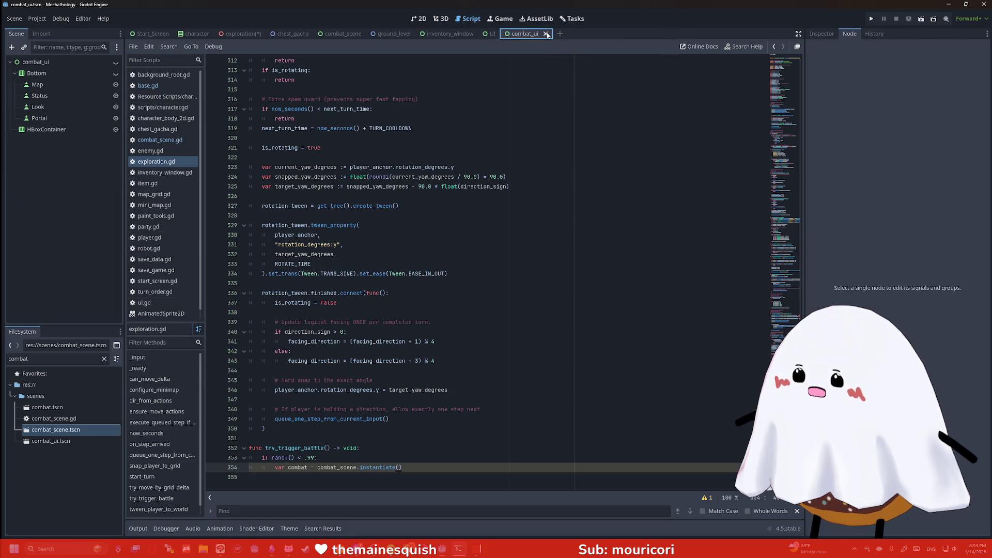
left_click(547, 34)
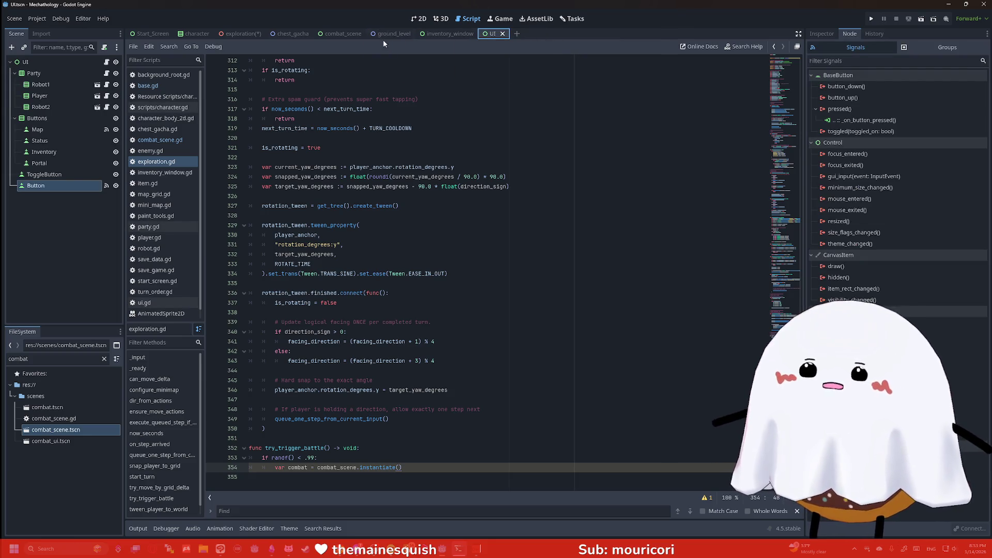
- Review chest_gacha.gd on the chest_gacha scene, then switch to the ground_level scene
left_click(292, 34)
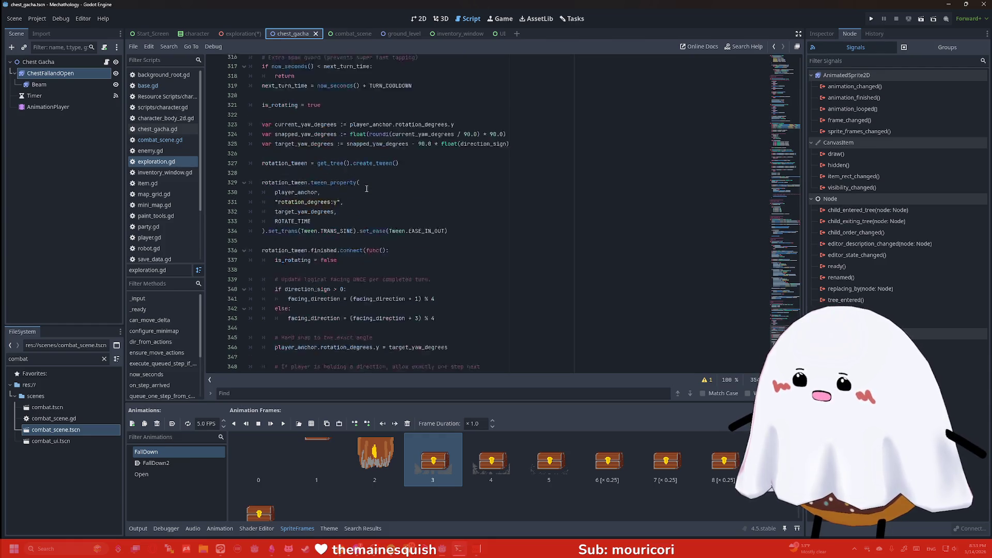
left_click(413, 337)
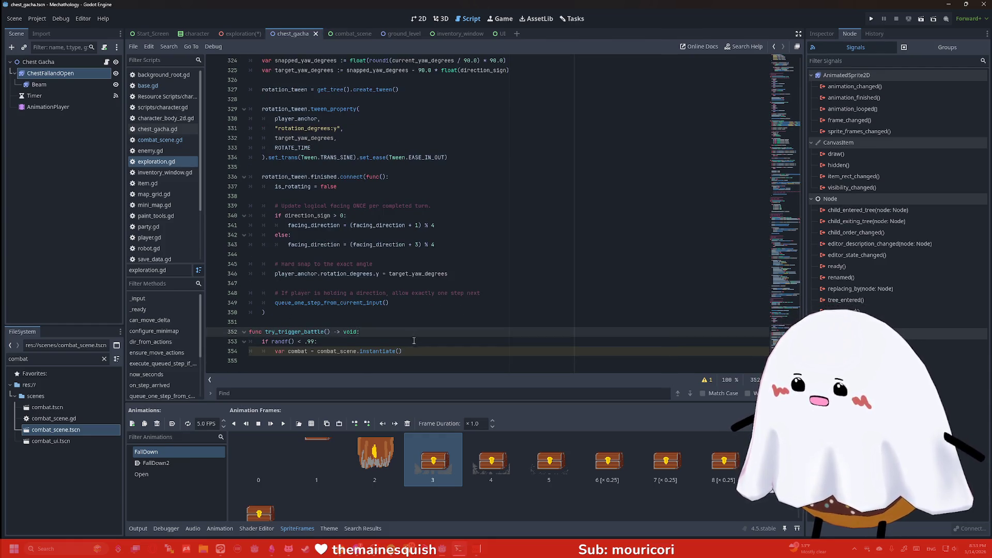
left_click(414, 341)
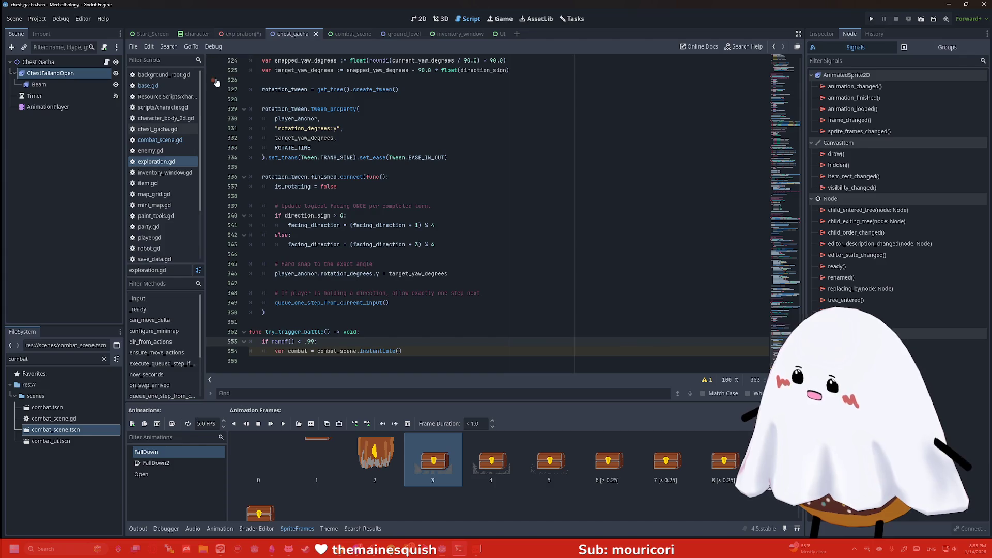
left_click(164, 130)
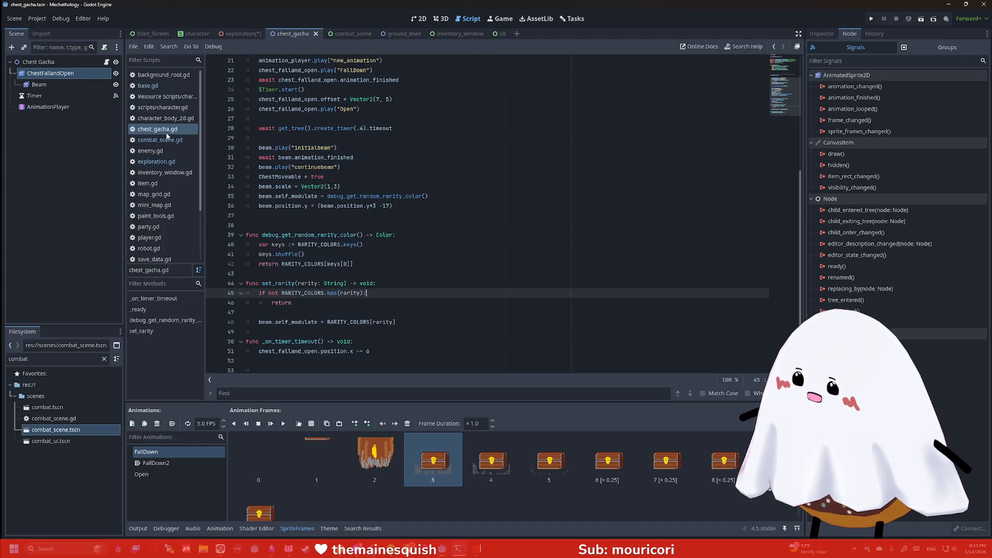
scroll(333, 222, "down", 1)
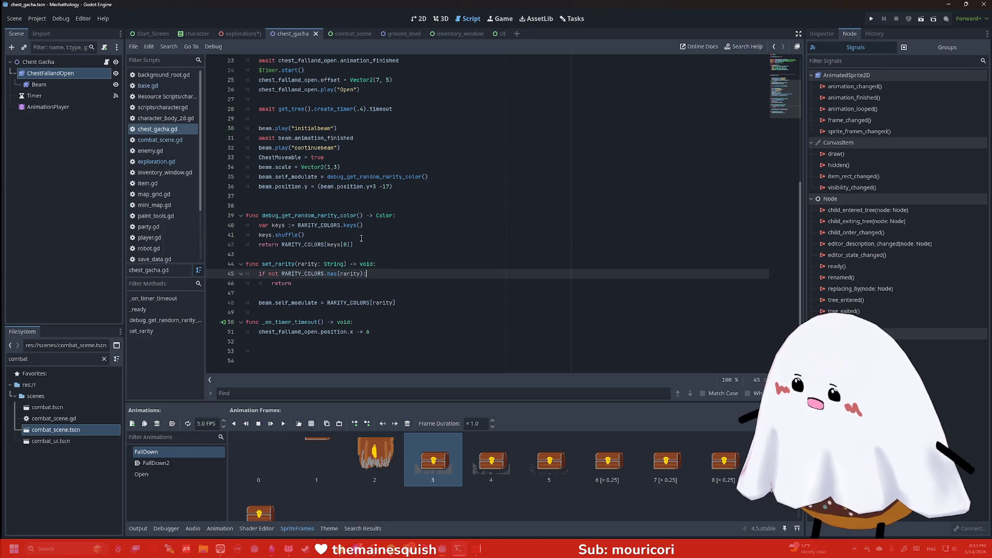
scroll(383, 249, "up", 5)
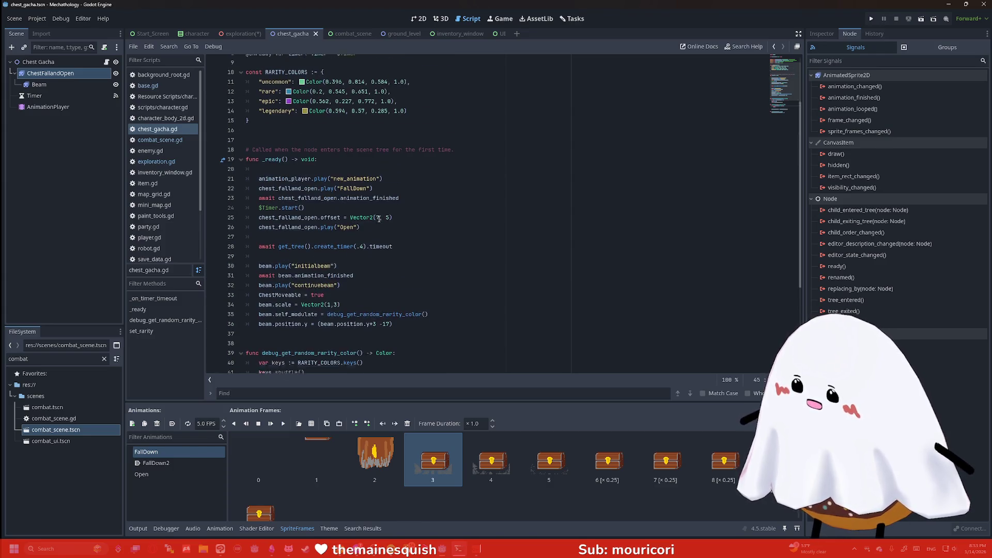
scroll(389, 222, "down", 5)
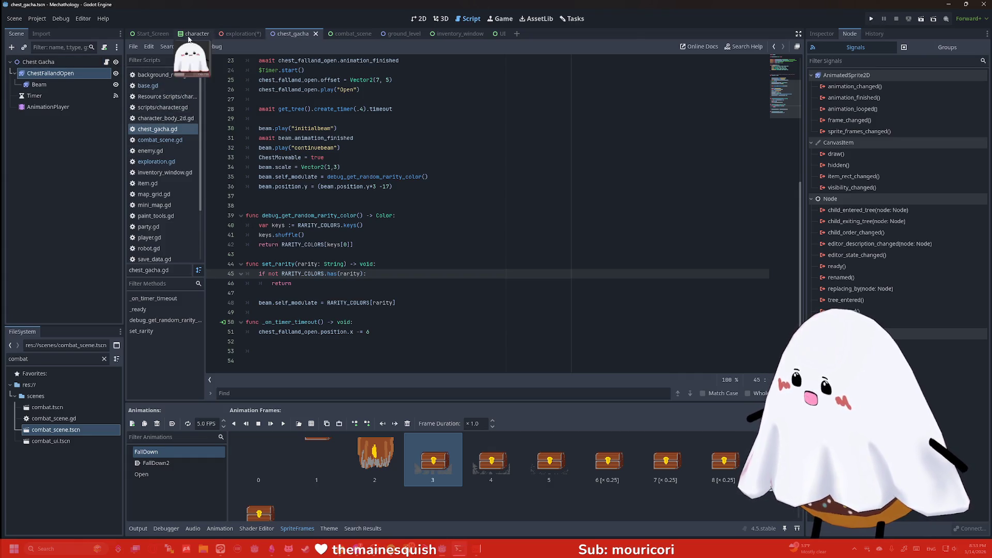
left_click(393, 35)
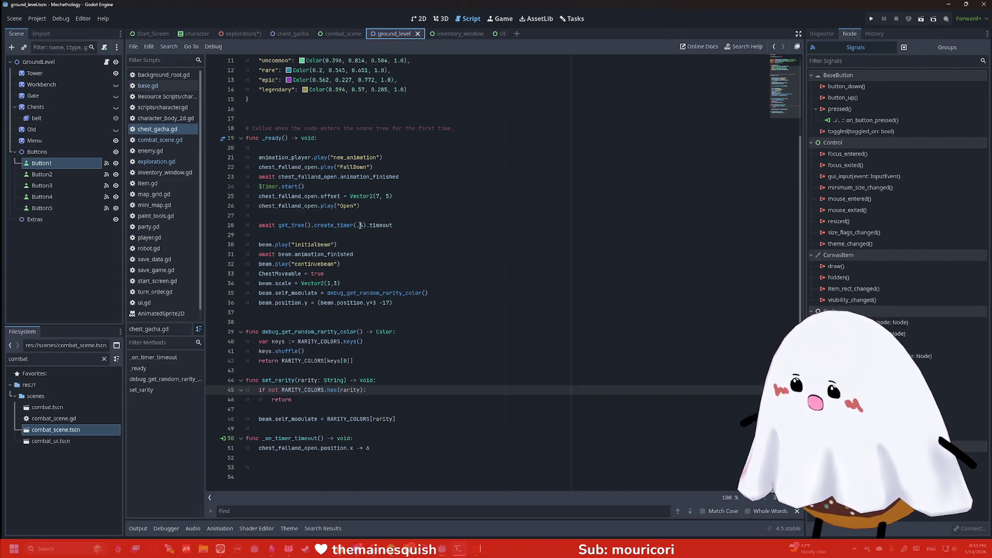
type(".4")
- Search the GroundLevel script for 'chest' and 'inst' to review the chest instantiate and add_child code
left_click(398, 281)
key("ctrl+f")
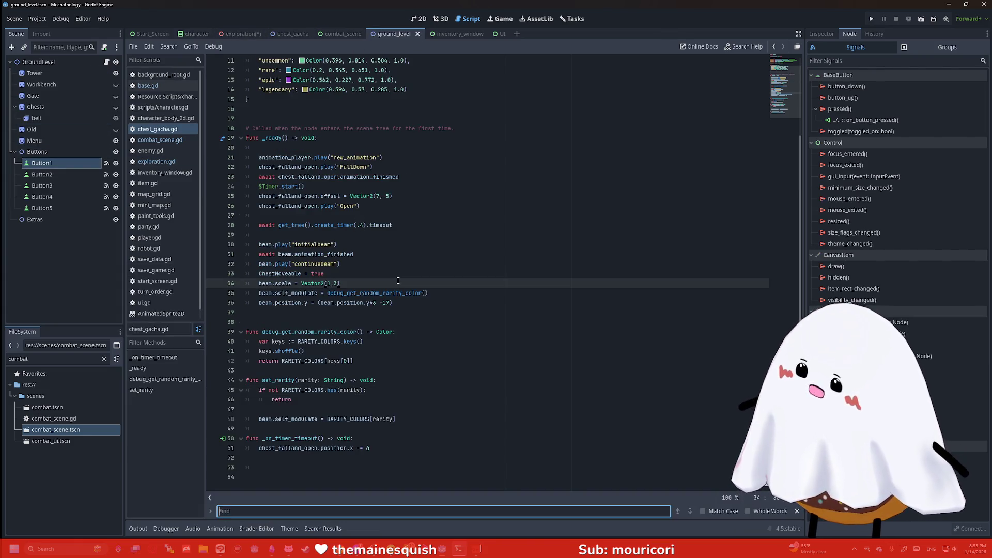
type("chest")
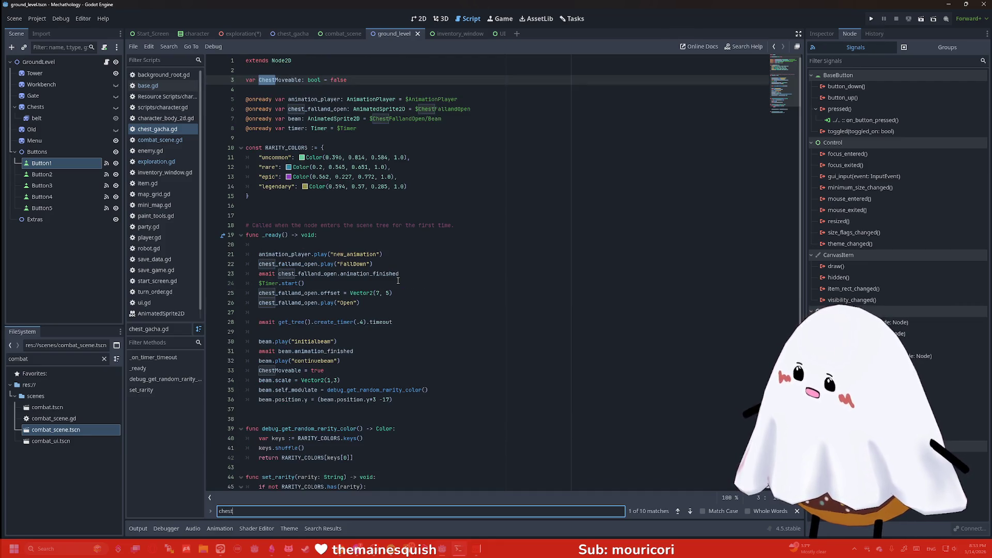
left_click(106, 62)
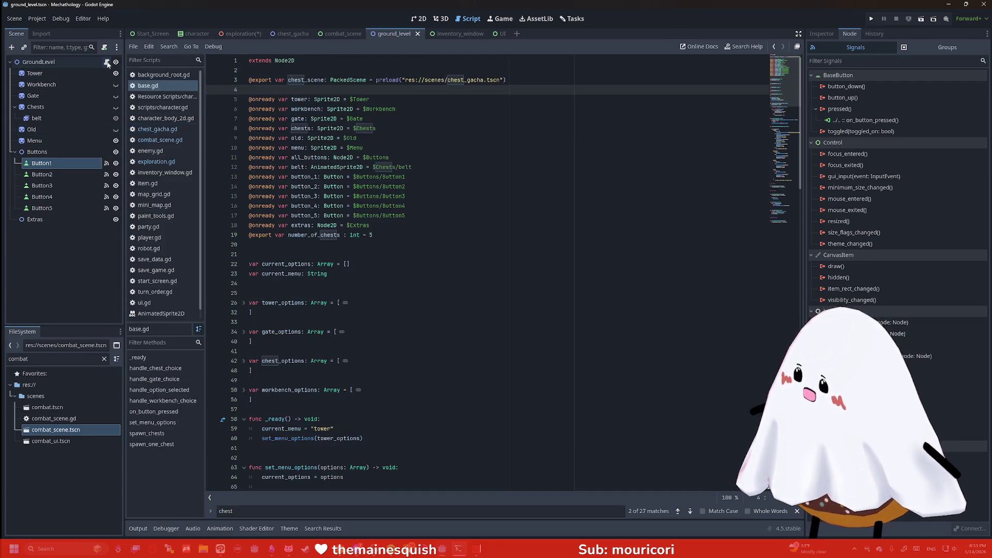
key("ctrl+f")
key("Return")
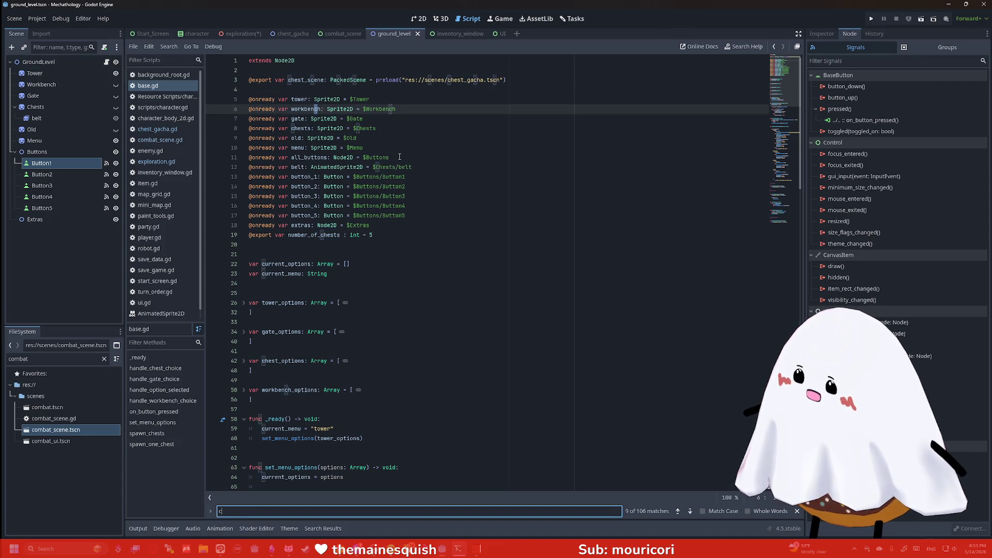
type(".")
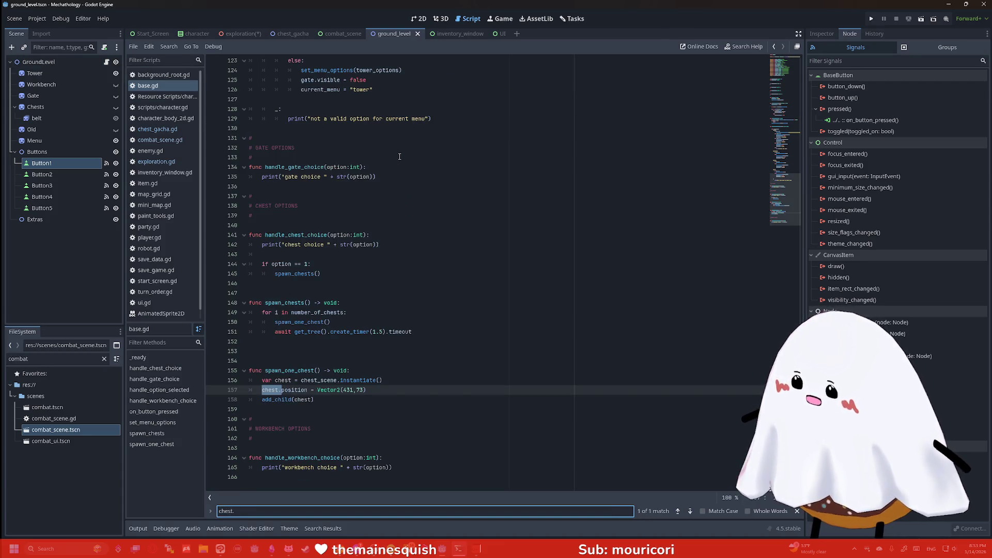
key("BackSpace")
key("BackSpace")
key("BackSpace")
type("inst")
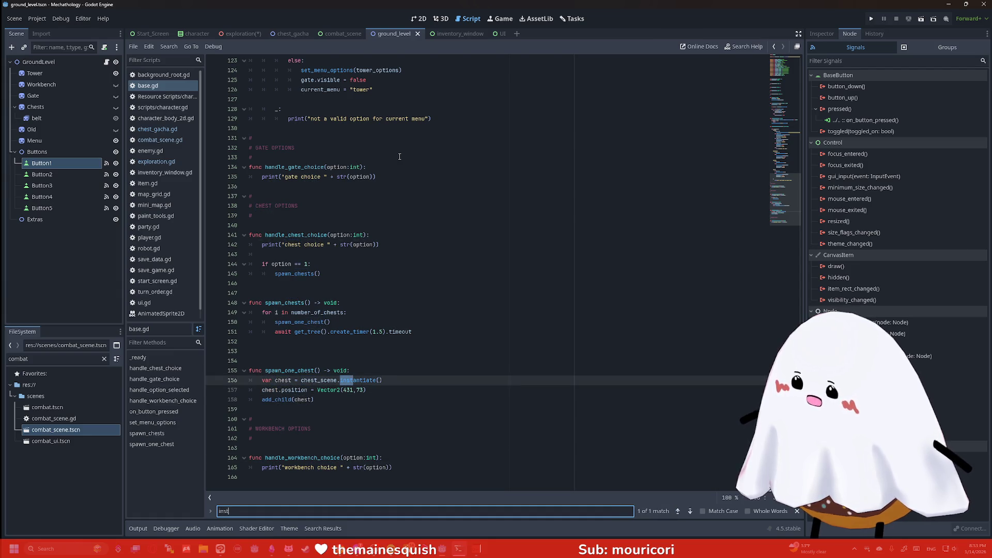
left_click(369, 391)
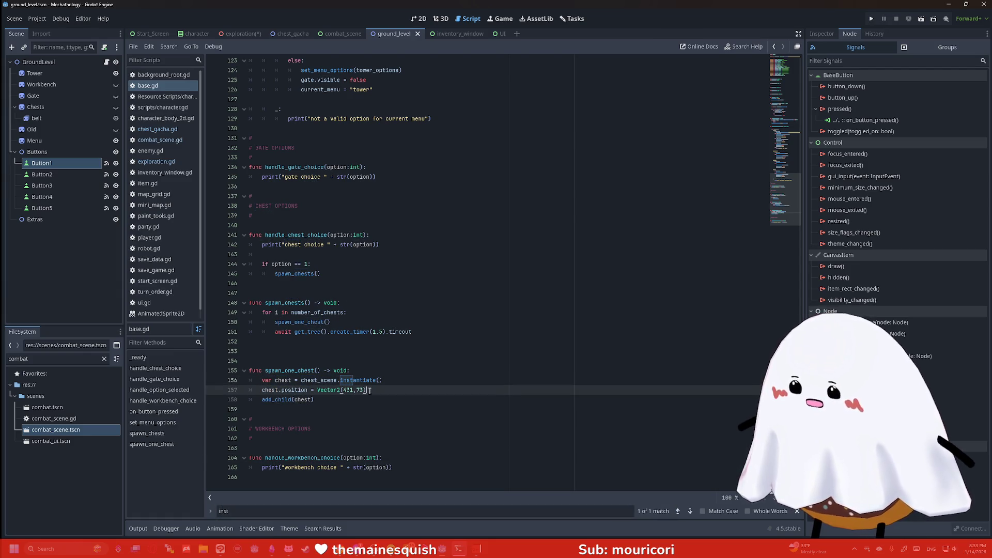
left_click_drag(330, 404, 264, 399)
key("ctrl+c")
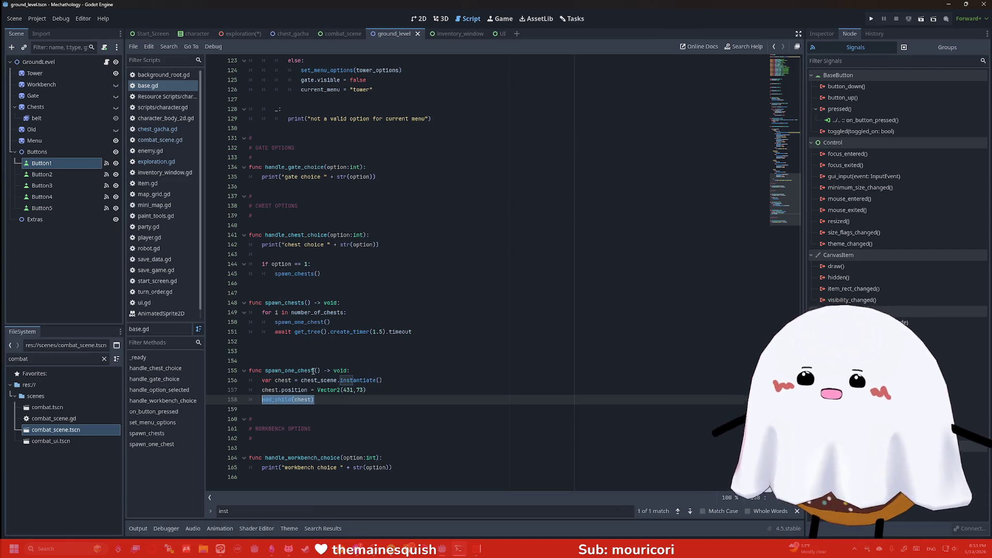
left_click(314, 398)
mouse_move(339, 394)
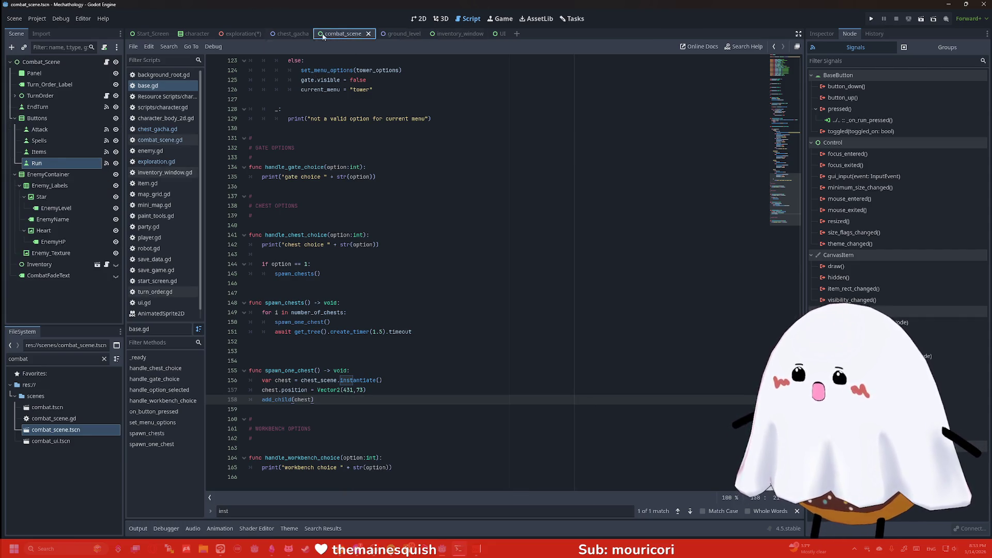
- Return to the exploration scene and open exploration.gd at try_trigger_battle
left_click(293, 34)
scroll(342, 231, "down", 4)
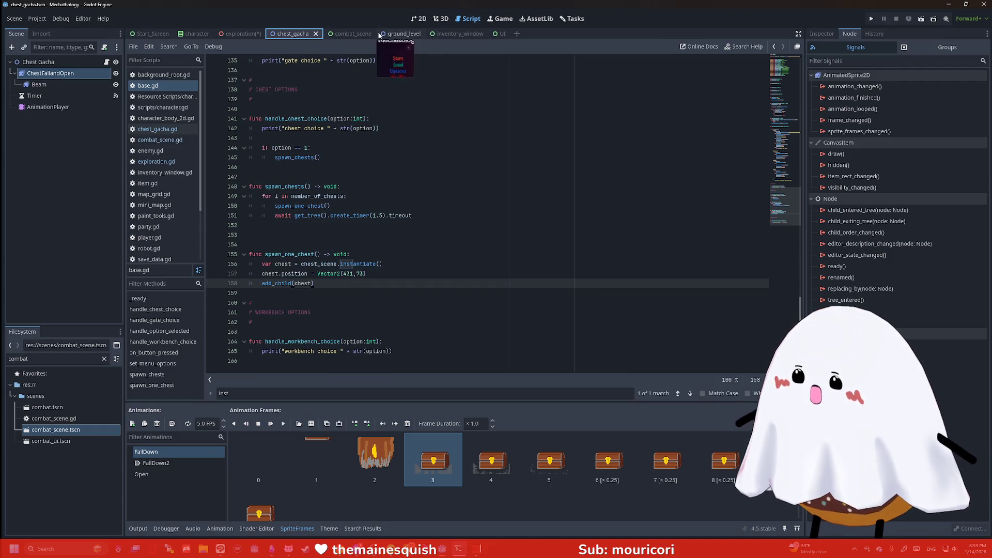
left_click(243, 34)
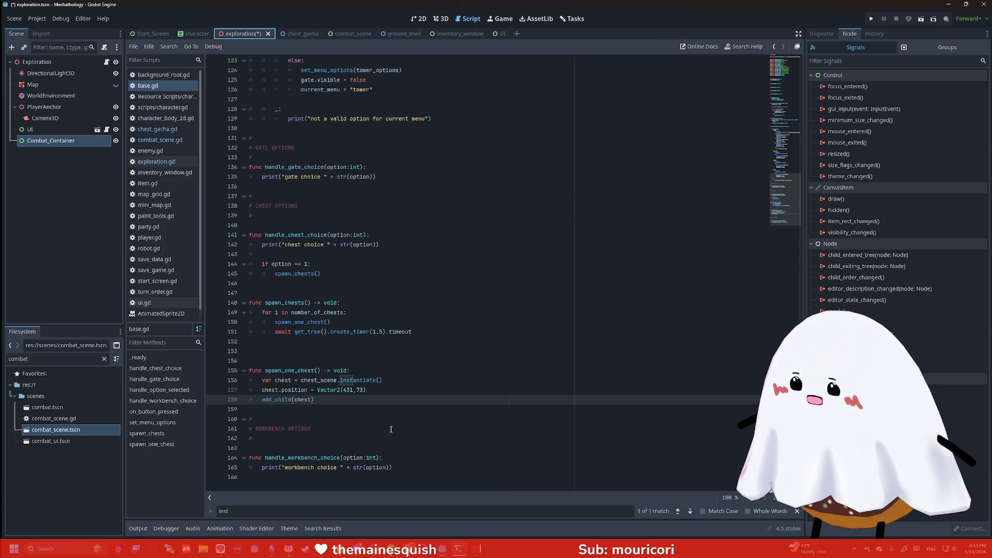
left_click(409, 468)
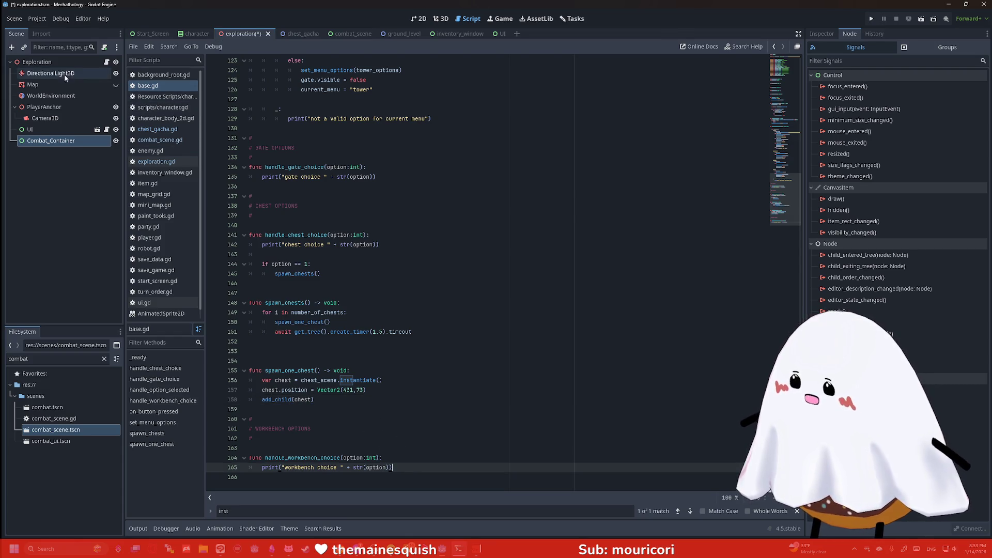
left_click(167, 163)
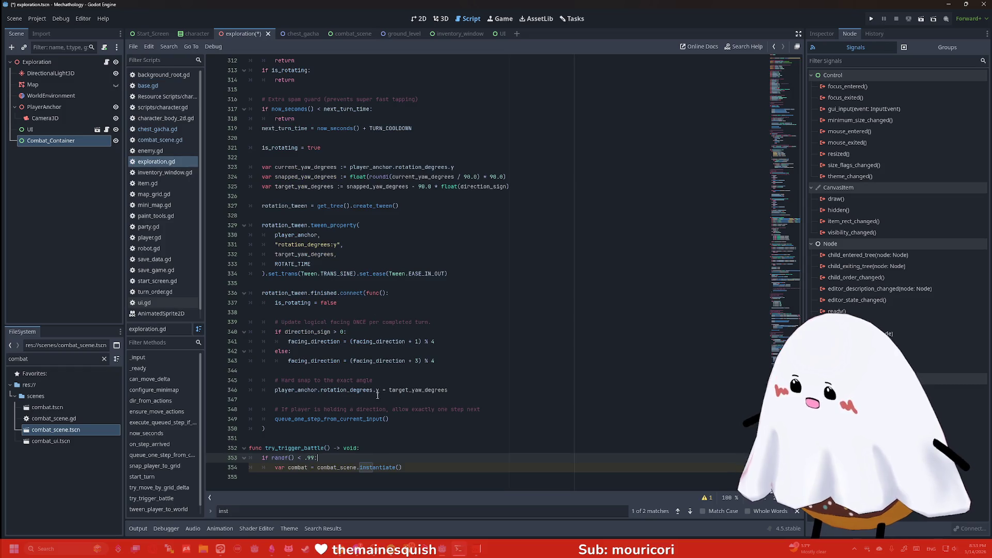
- Paste an add_child(chest) line below the combat instantiate line in try_trigger_battle
left_click(409, 467)
key("Return")
key("ctrl+v")
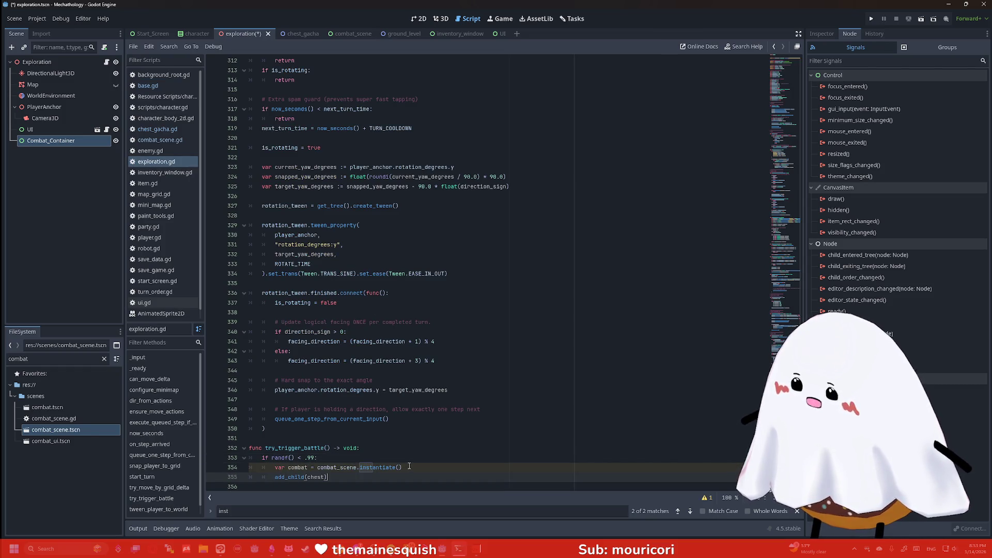
key("Home")
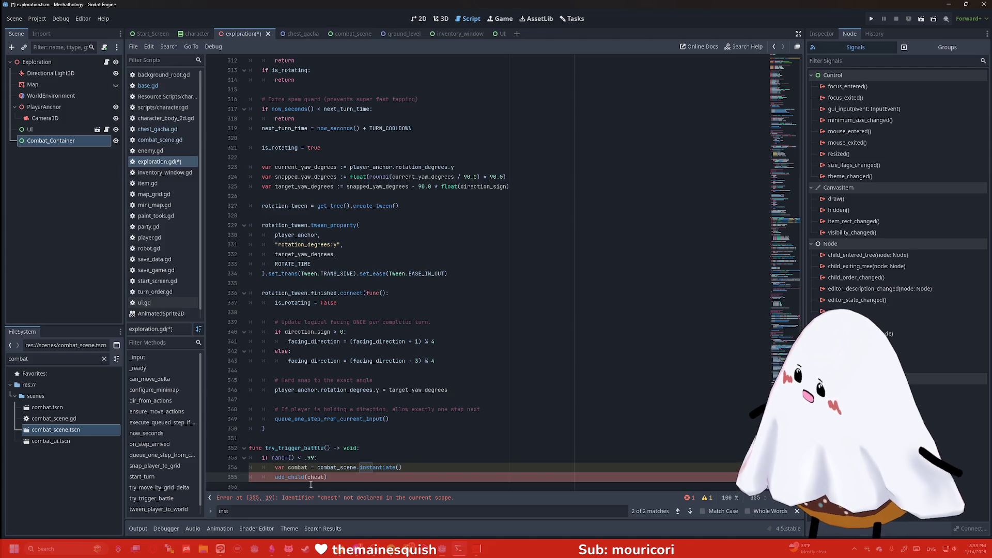
type("c")
key("BackSpace")
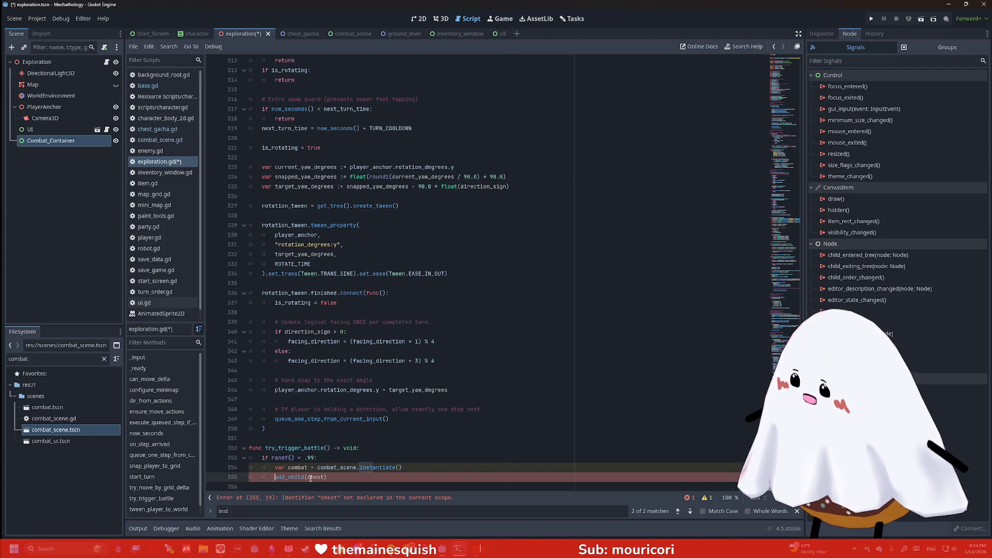
scroll(312, 104, "up", 15)
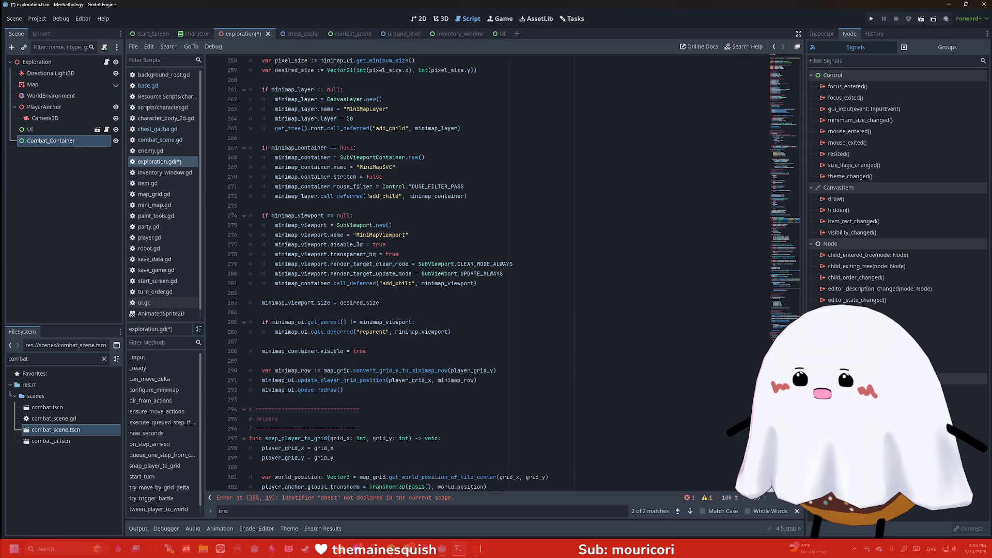
scroll(362, 259, "up", 20)
mouse_move(51, 141)
left_mouse_down()
mouse_move(255, 102)
mouse_move(347, 99)
left_mouse_up()
double_click(331, 99)
key("ctrl+c")
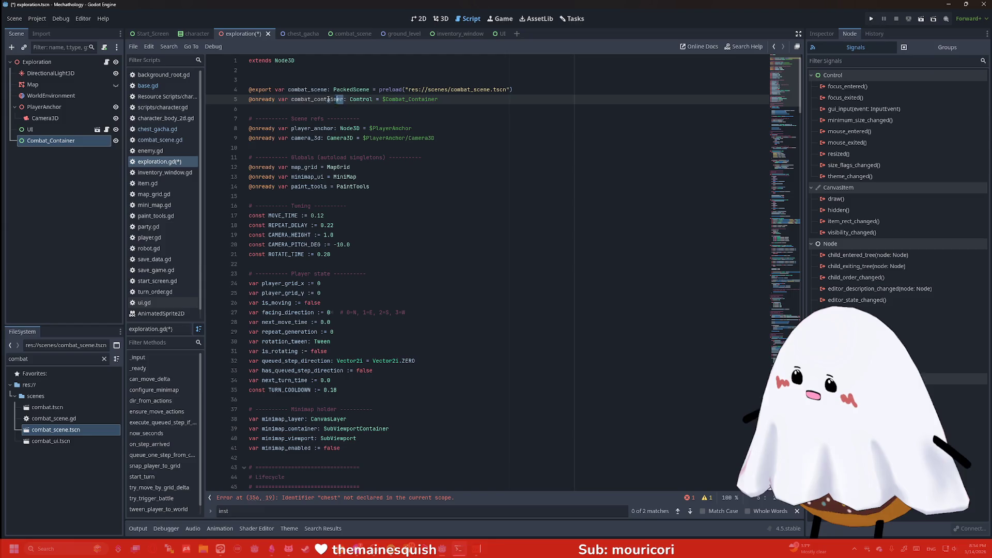
left_click_drag(801, 89, 801, 486)
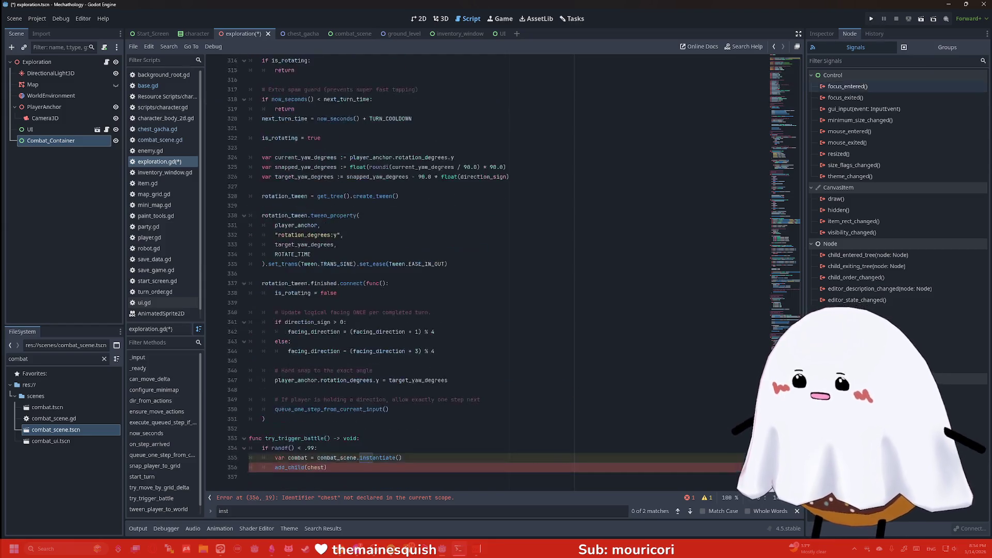
- Rewrite the new line as combat_container.add_child(combat) and save the script
left_click(276, 467)
key("ctrl+v")
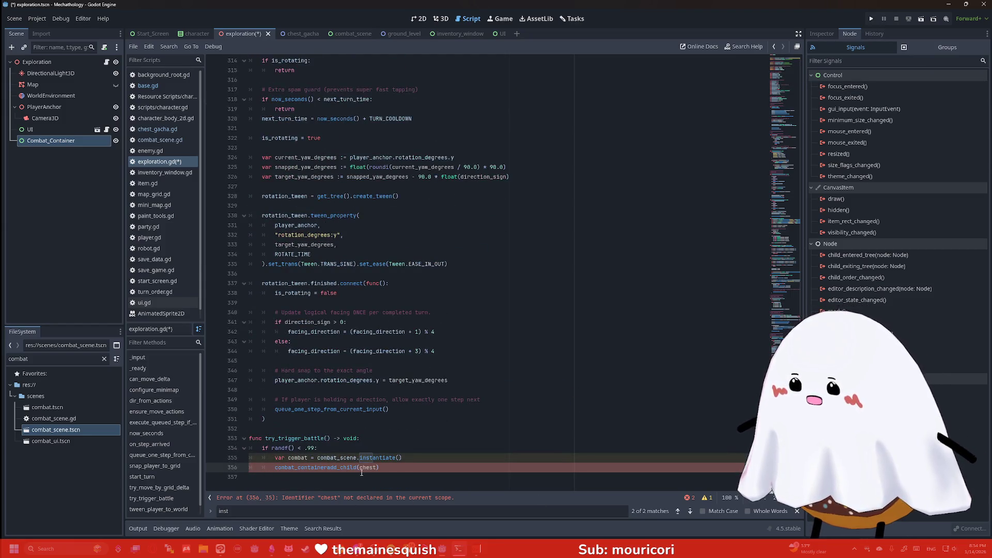
type(".")
left_click_drag(377, 467, 364, 468)
type("combat")
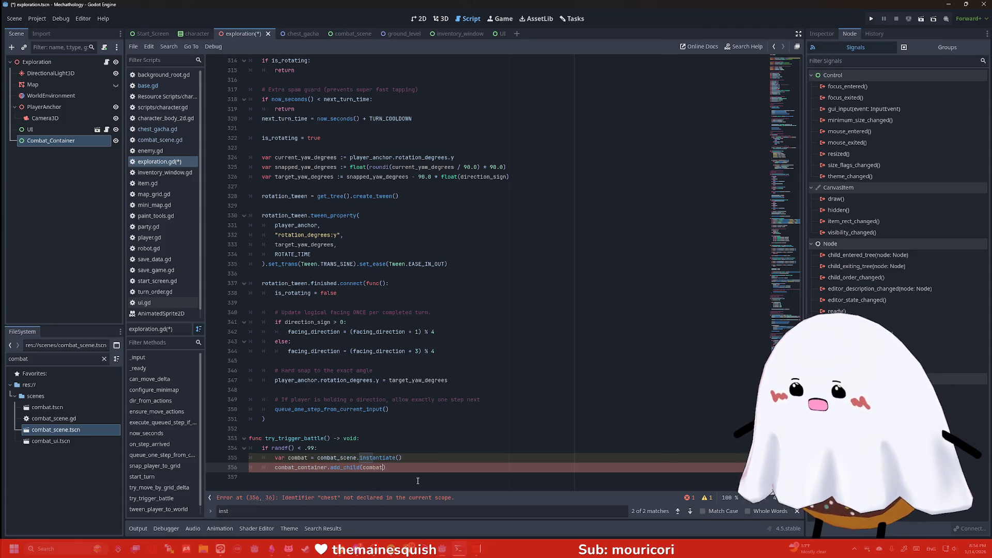
key("ctrl+s")
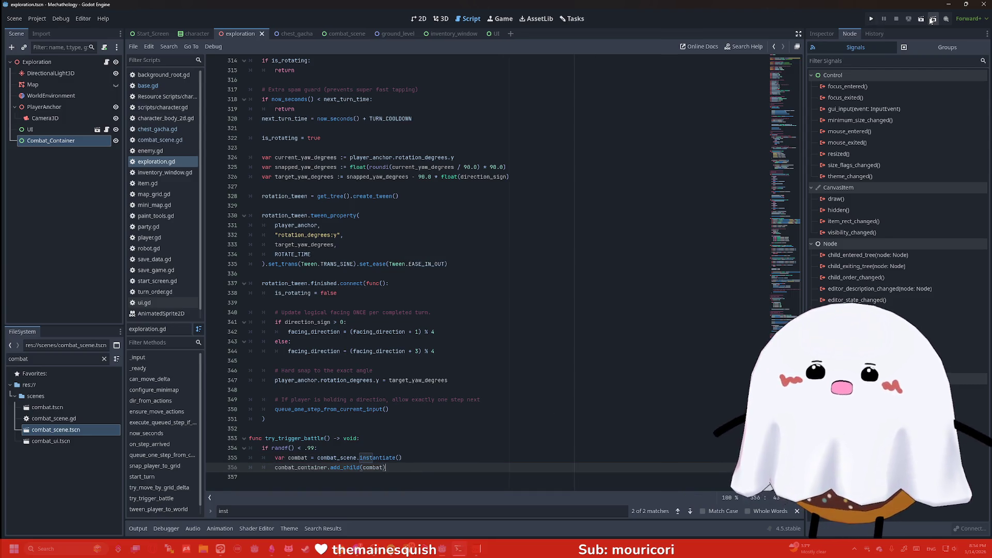
- Run the project to test the battle trigger, close the game window, and return to the 2D view
left_click(922, 19)
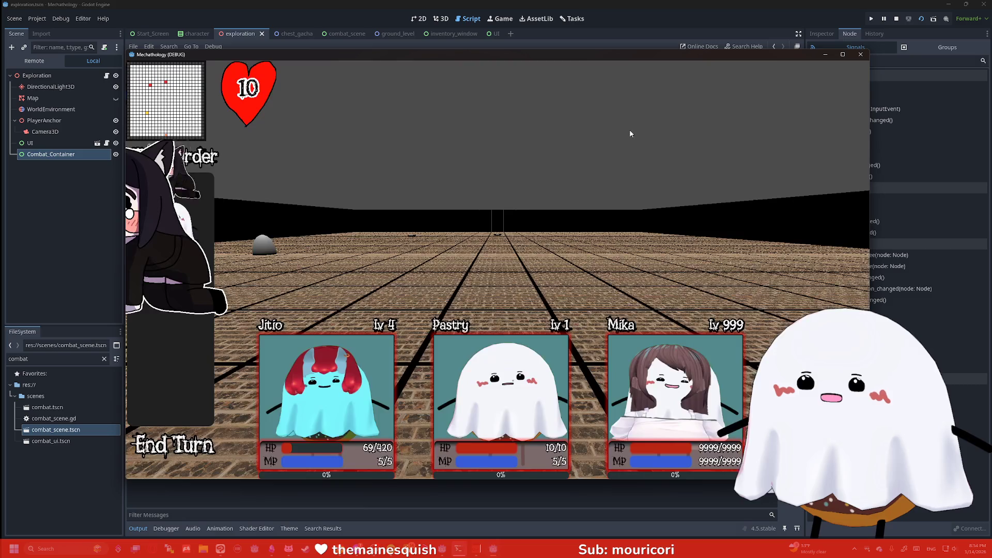
left_click(860, 56)
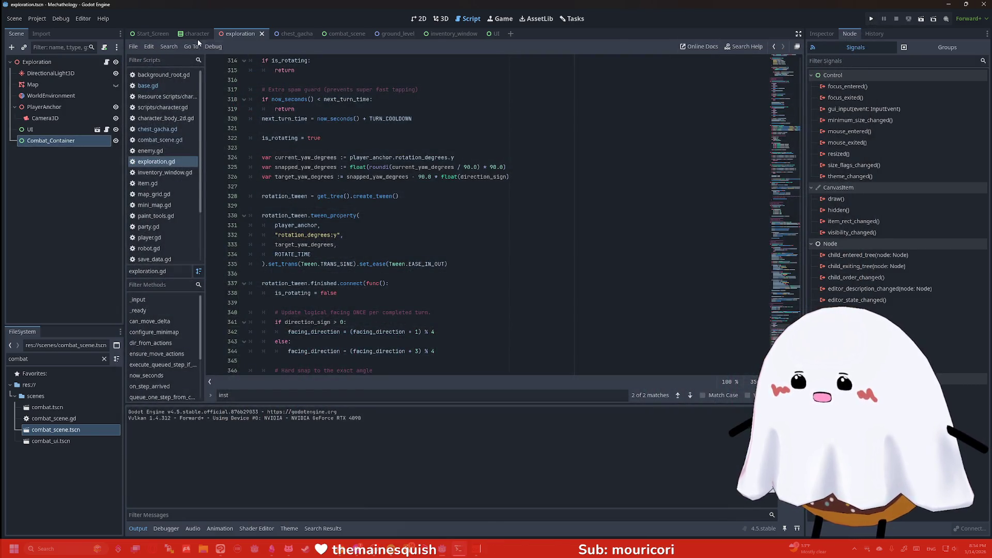
left_click(418, 19)
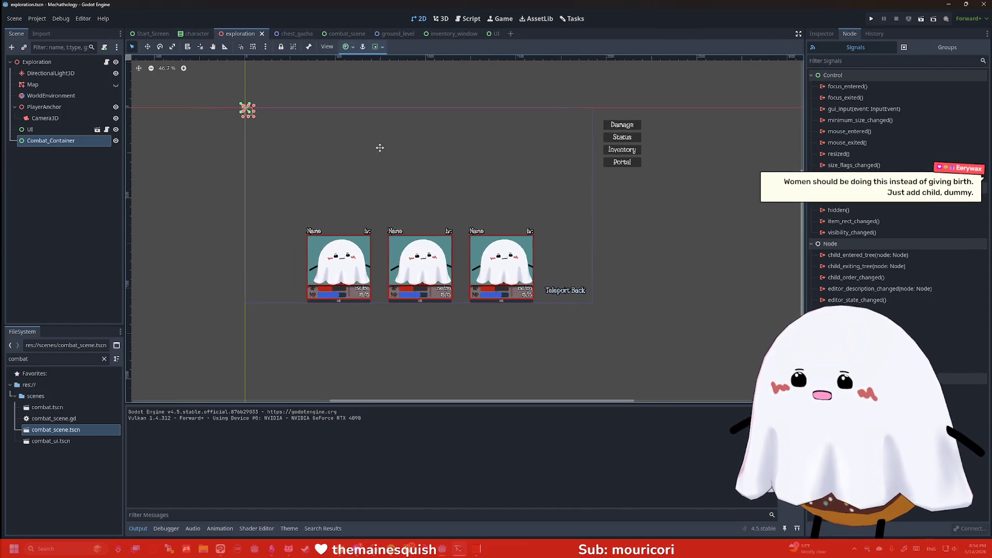
- Apply the Full Rect anchor preset to Combat_Container, then save and run the game
left_click(73, 129)
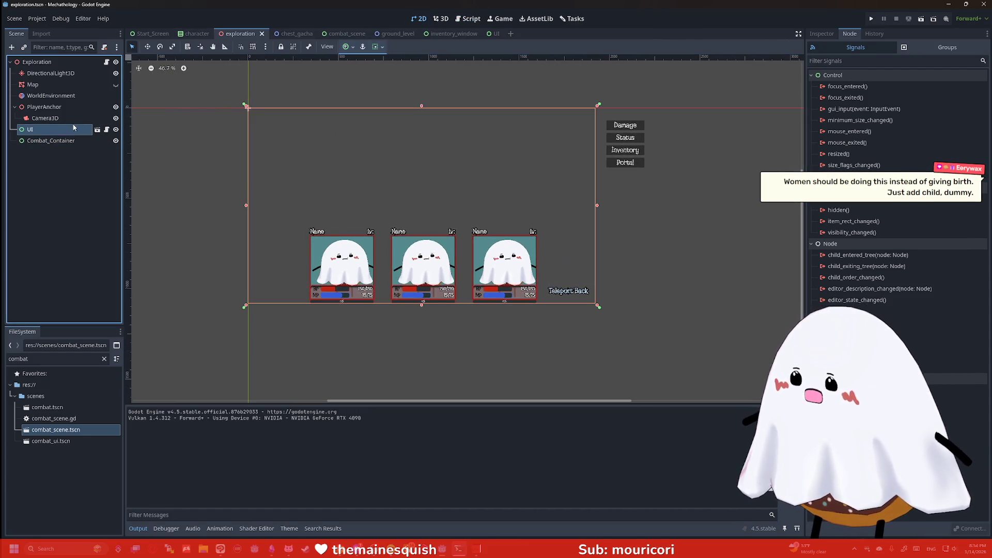
left_click(51, 140)
left_click(377, 47)
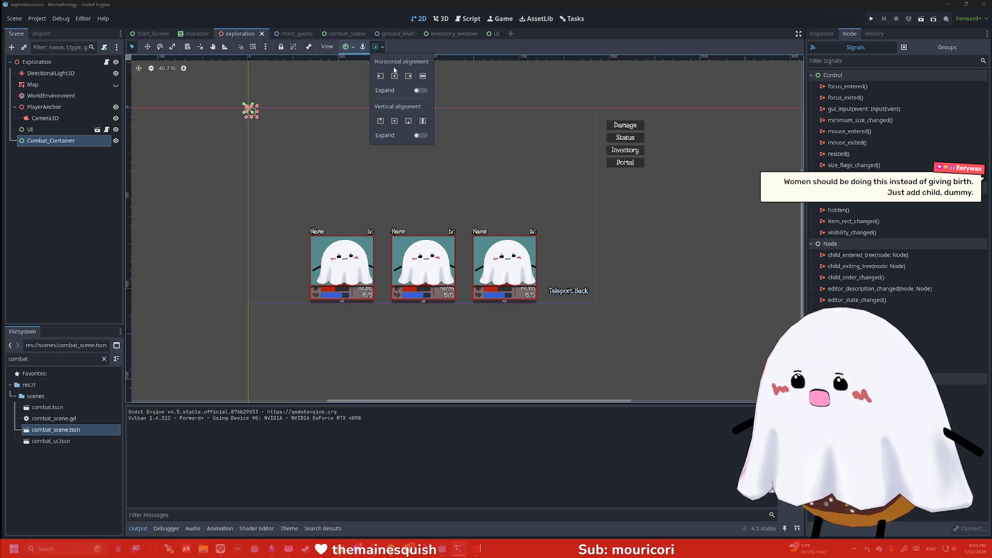
left_click(350, 47)
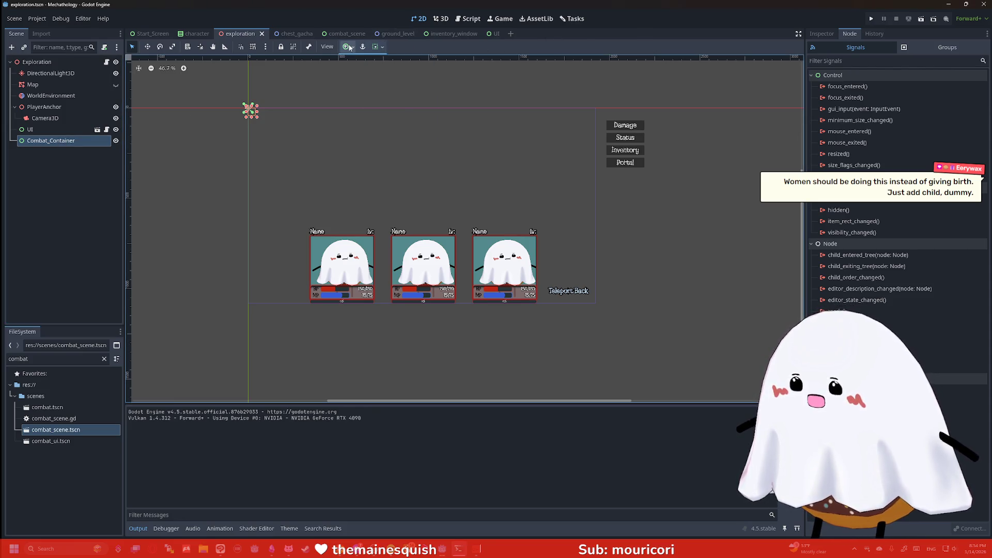
left_click(350, 47)
left_click(392, 118)
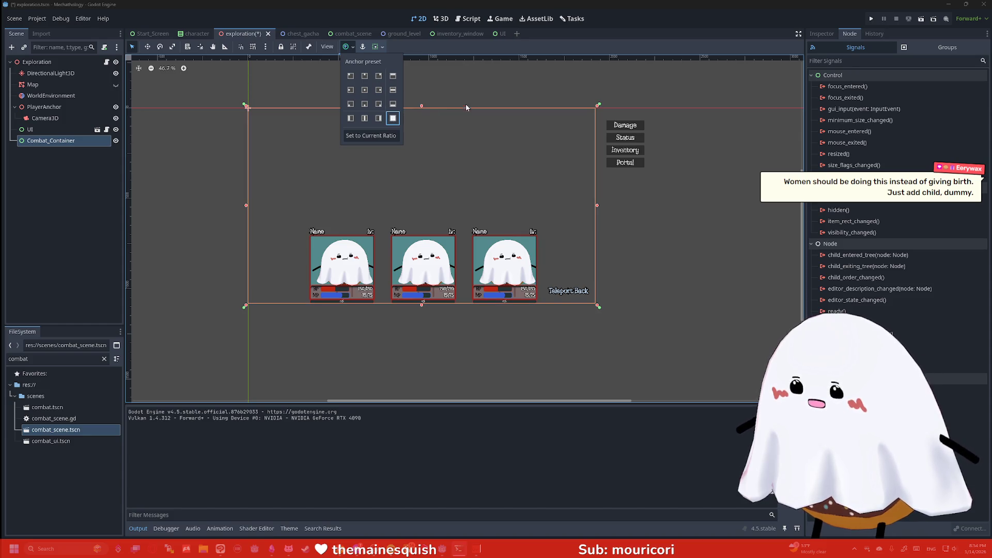
key("F5")
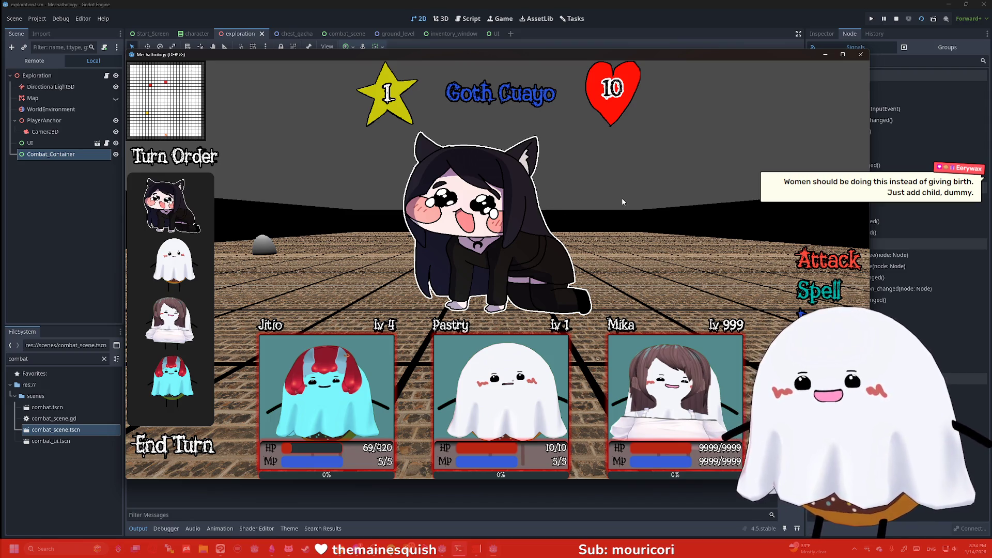
- Playtest the floor: end a combat turn, exit battles, walk forward, then close the game
left_click(202, 446)
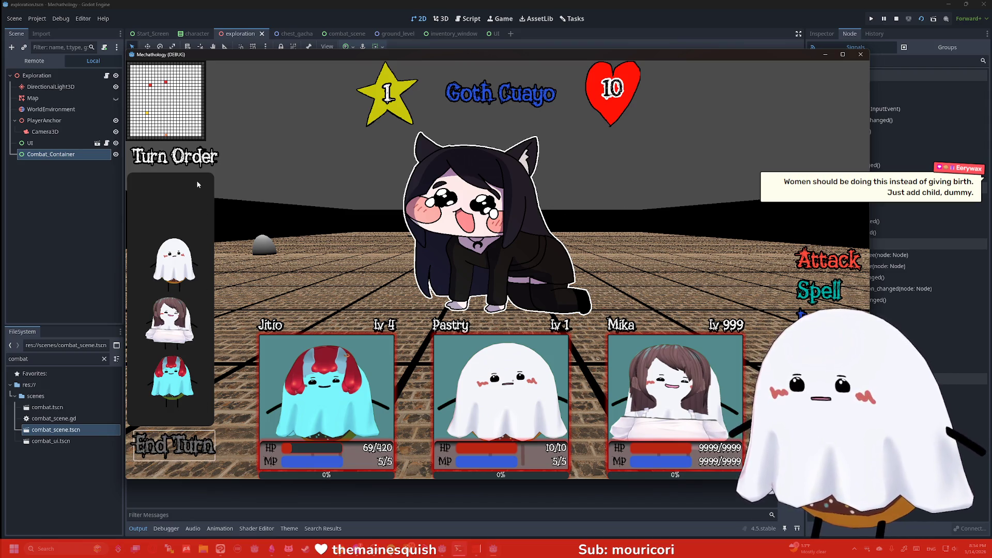
left_click(859, 55)
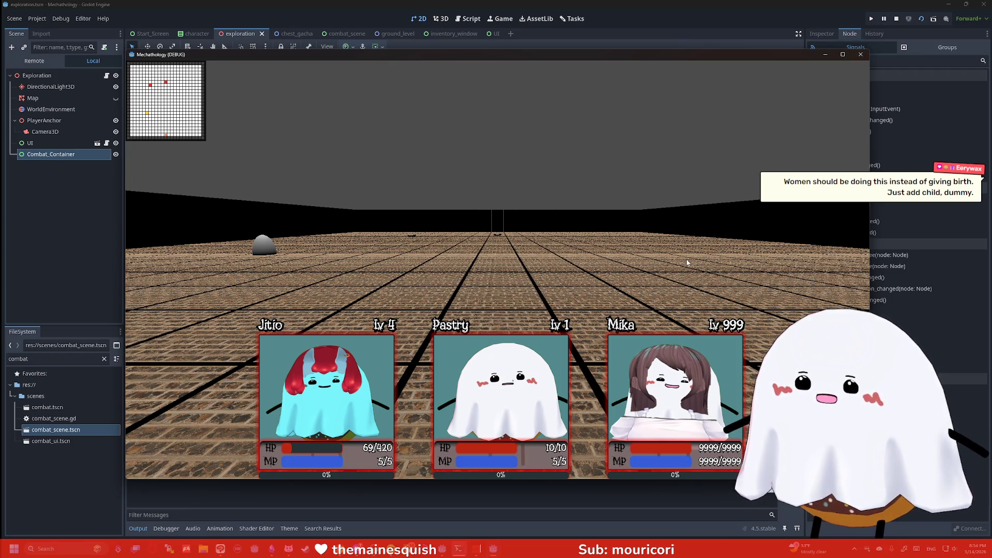
key("w")
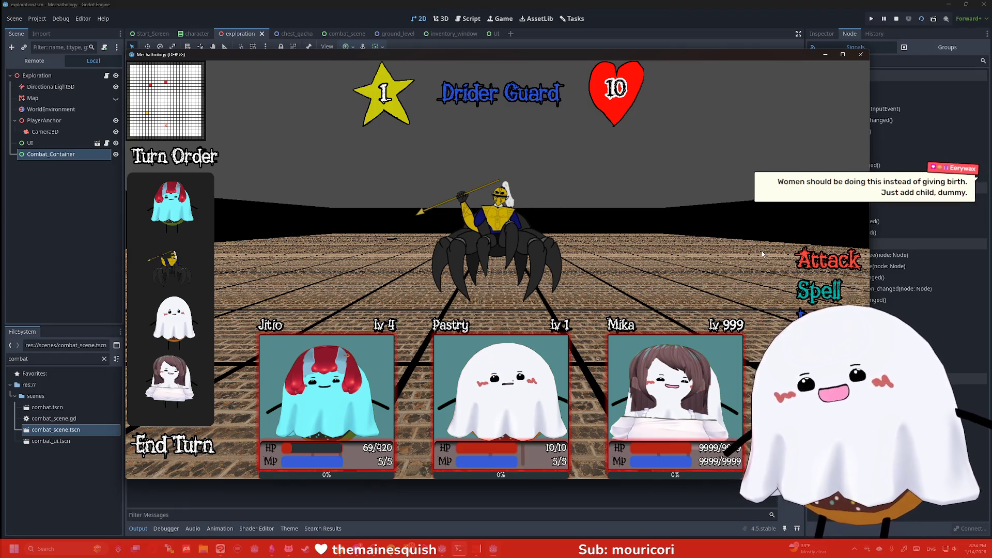
left_click(827, 260)
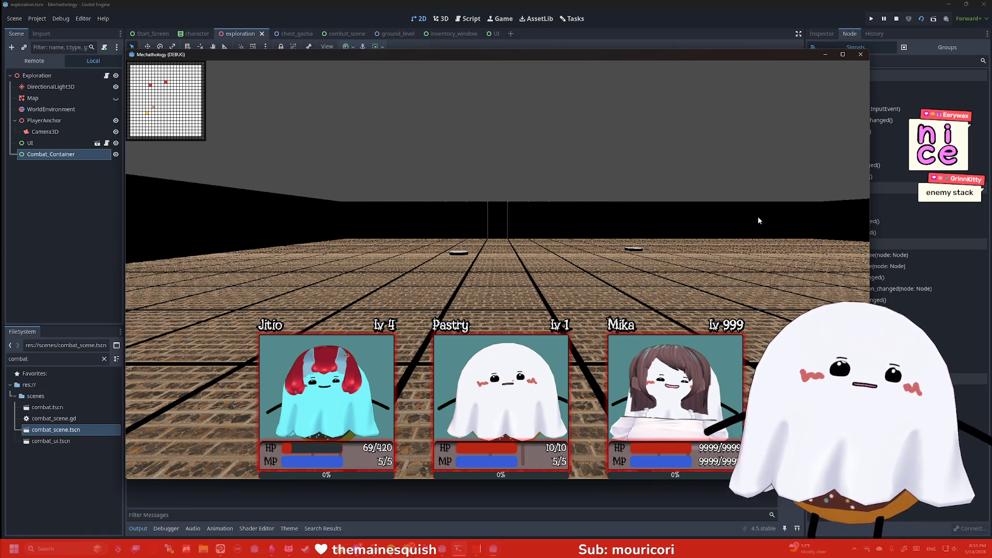
left_click(861, 54)
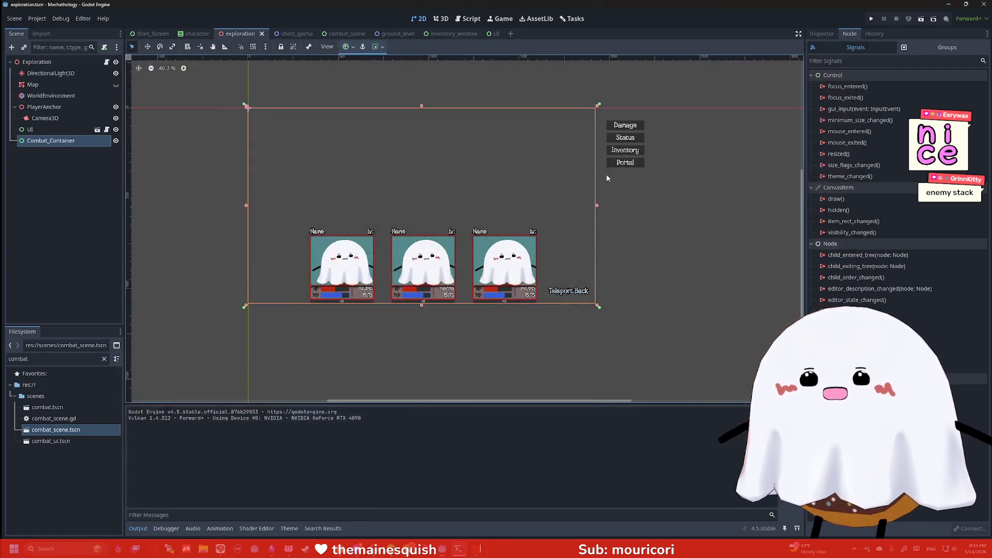
- Look at the chest_gacha, character and Start_Screen scenes, panning over the title screen
scroll(455, 158, "up", 2)
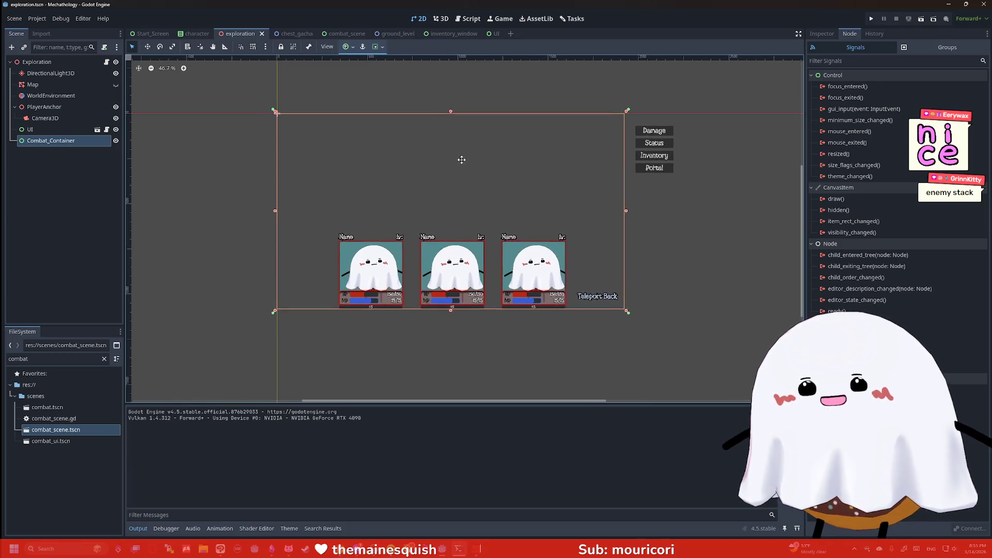
scroll(553, 159, "down", 2)
scroll(505, 164, "up", 3)
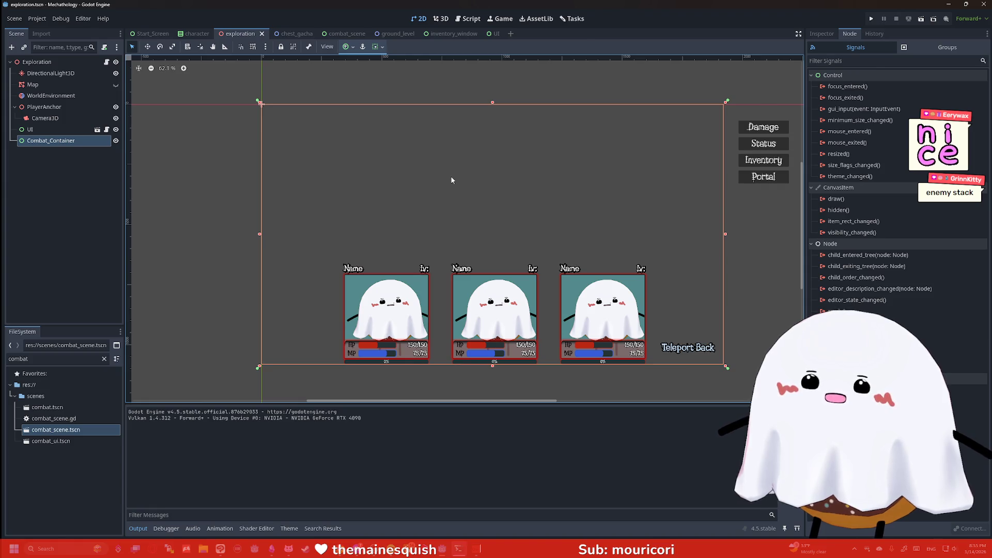
left_click(286, 34)
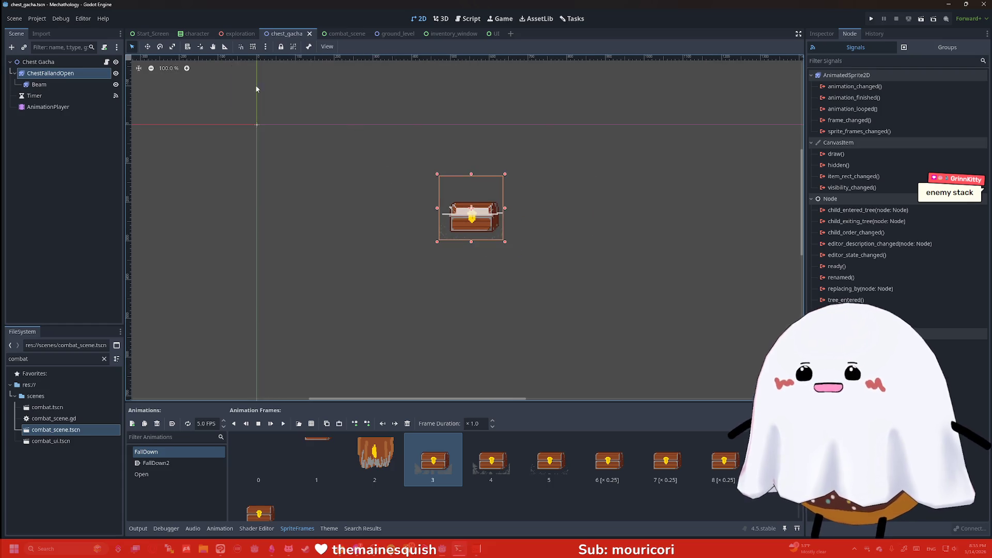
left_click(196, 34)
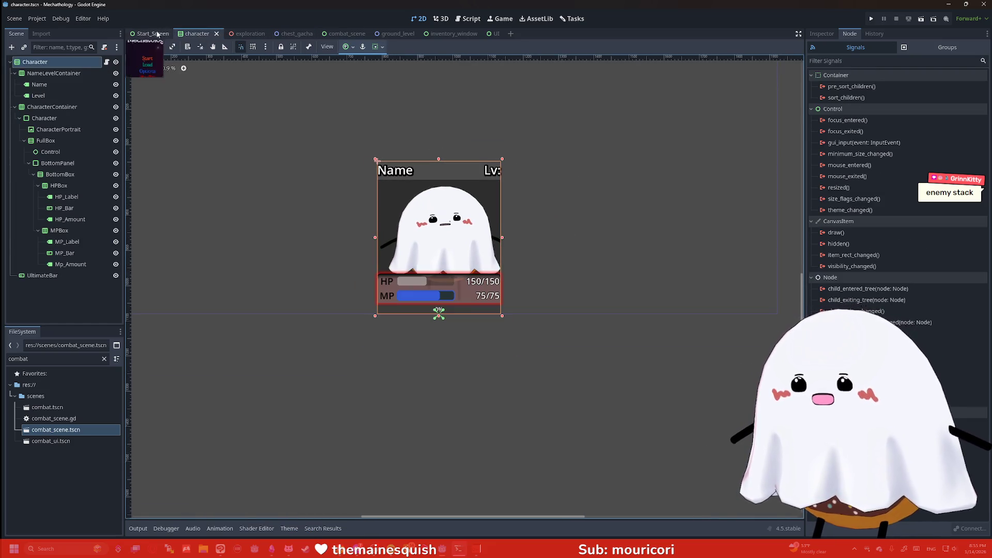
left_click(149, 34)
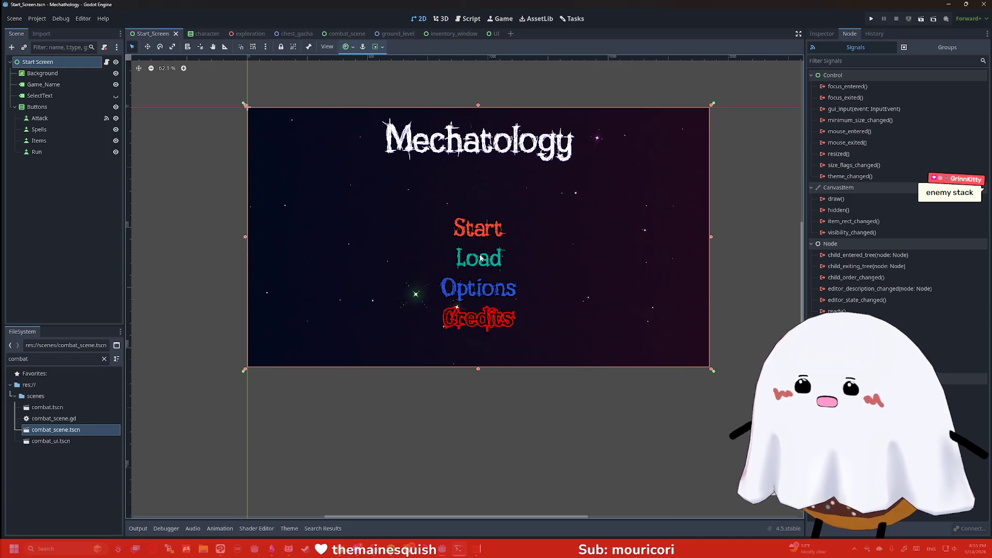
scroll(432, 198, "up", 3)
left_click_drag(431, 198, 447, 215)
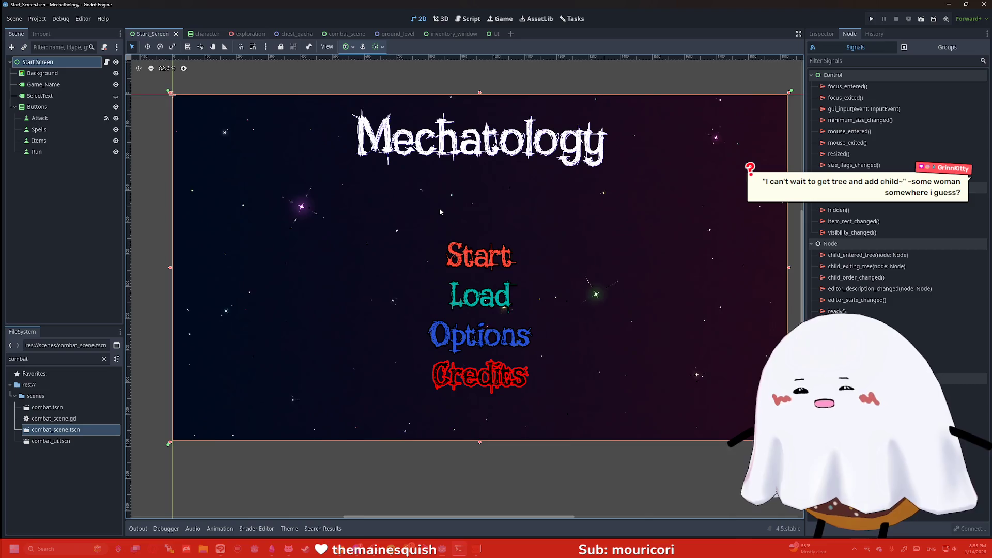
- Cycle through all scene tabs, including combat_scene, exploration and inventory_window, ending on ground_level
key("ctrl+Tab")
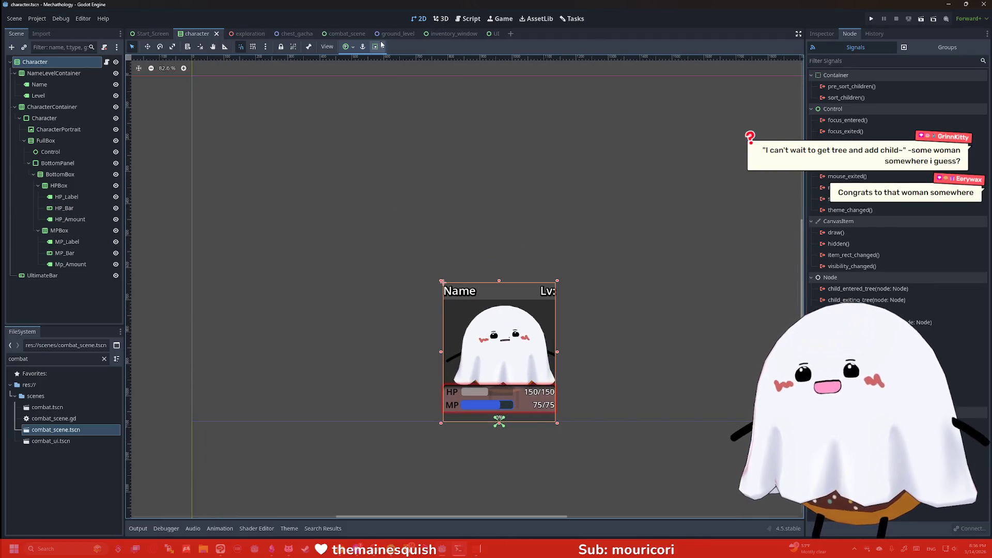
left_click(396, 34)
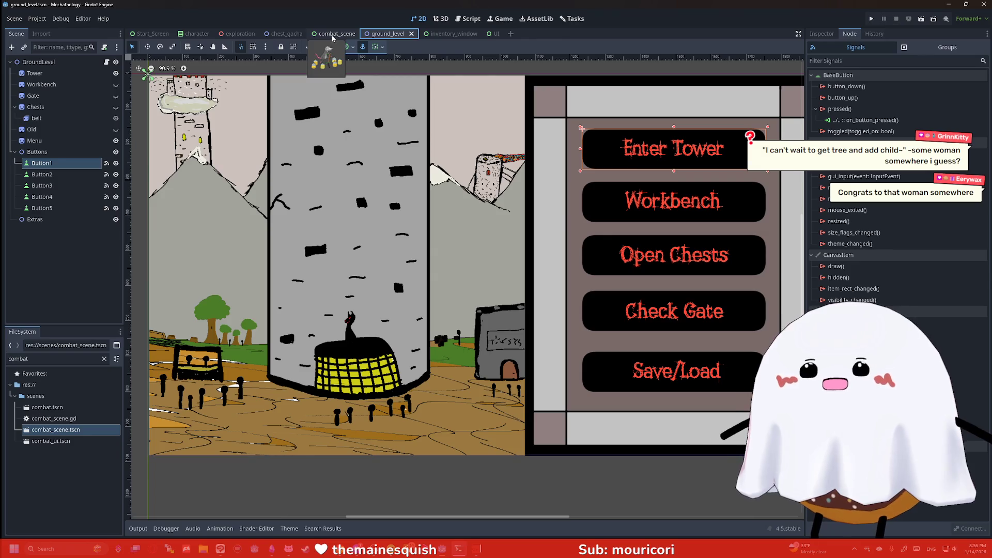
left_click(333, 34)
left_click(292, 34)
left_click(228, 34)
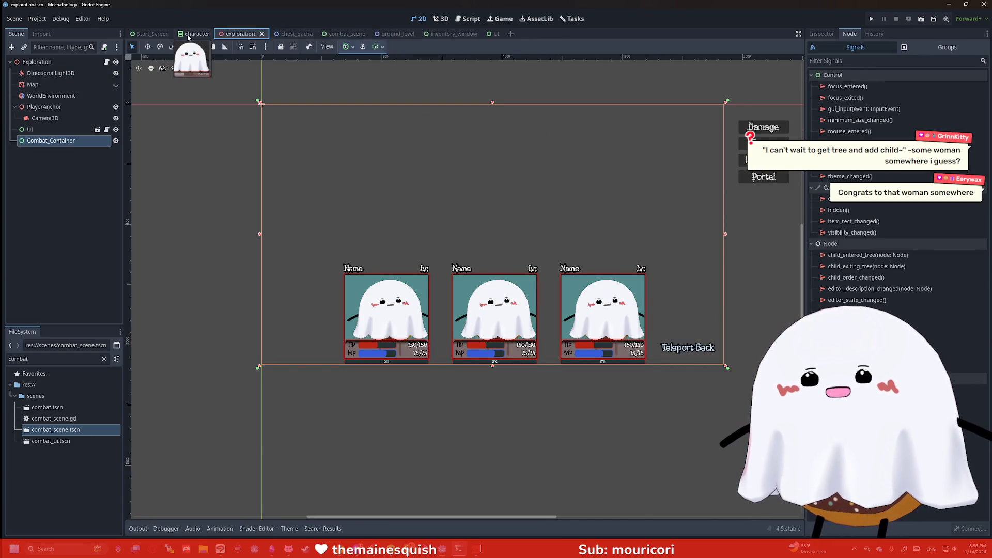
left_click(191, 35)
left_click(158, 36)
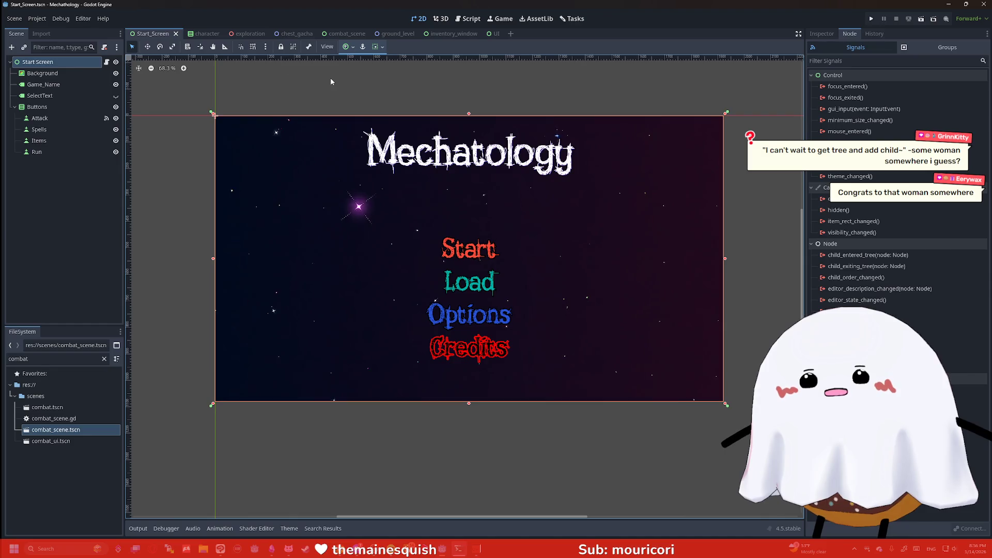
left_click(439, 34)
left_click(385, 34)
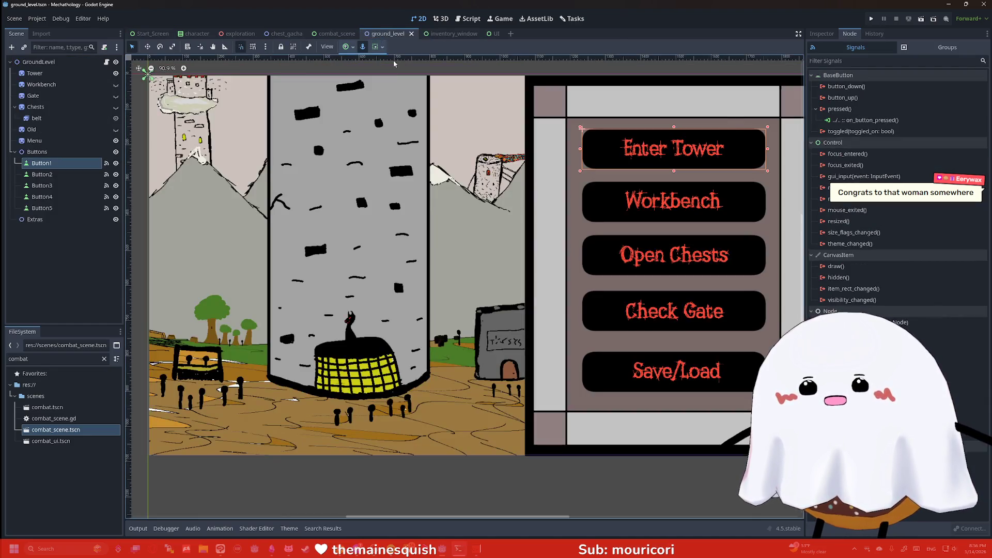
scroll(282, 111, "down", 3)
scroll(281, 111, "up", 3)
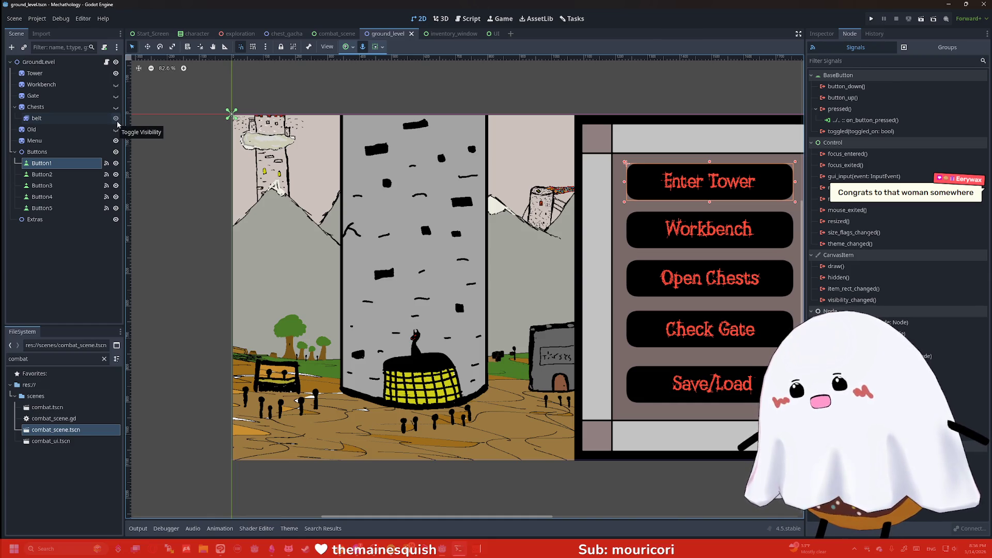
- Inspect the belt node, toggle Chests' visibility back off, and make the Gate scene visible on the canvas
left_click(86, 118)
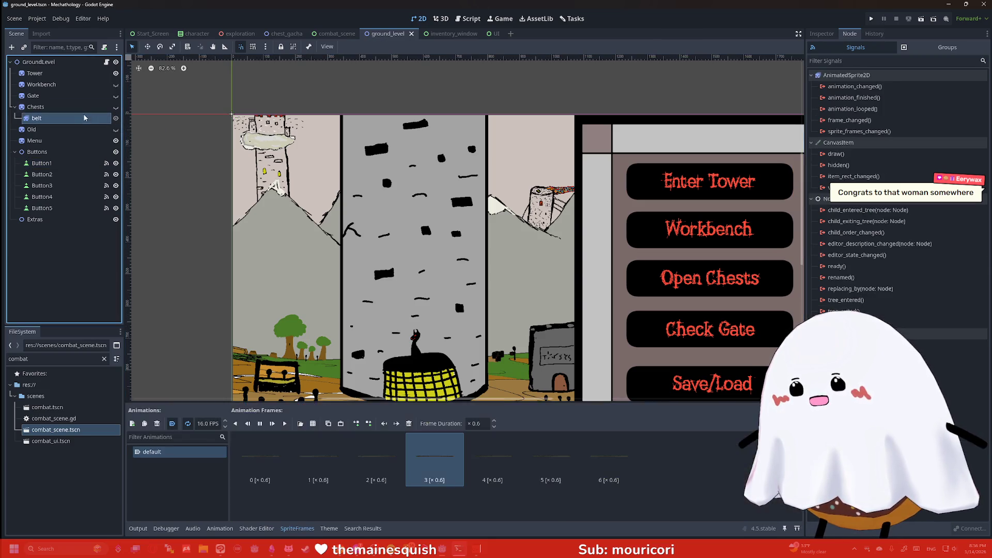
left_click(84, 107)
left_click(85, 118)
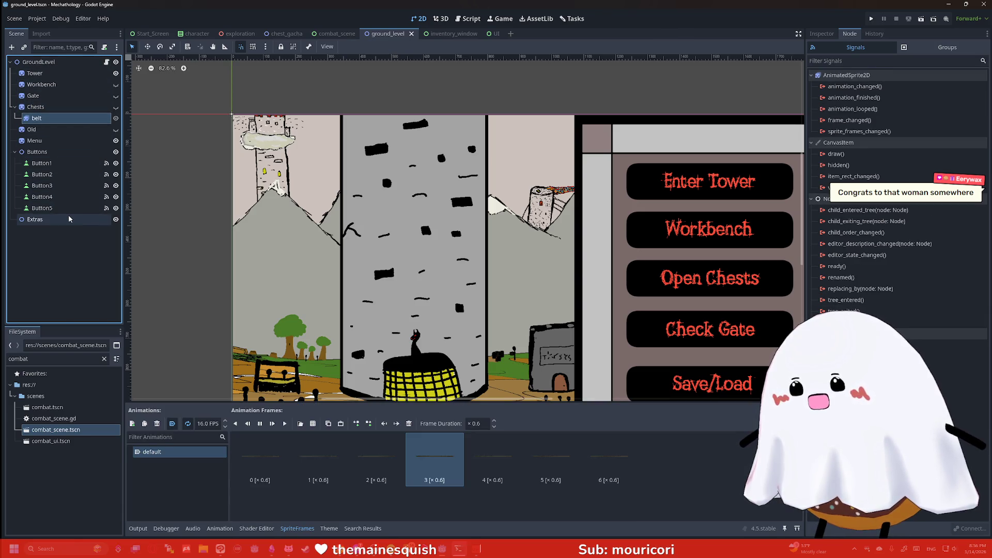
left_click(116, 106)
left_click(116, 107)
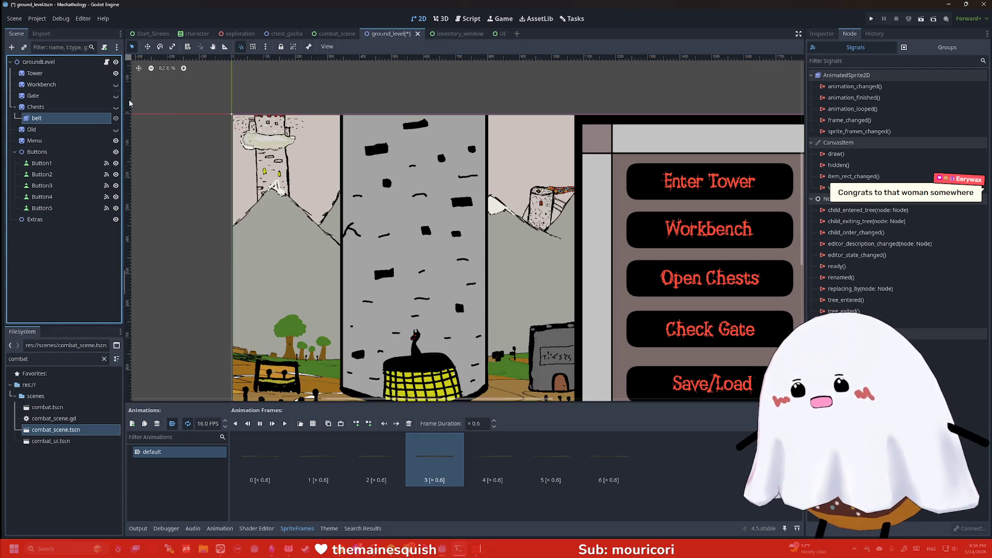
left_click(116, 95)
left_click_drag(199, 170, 201, 88)
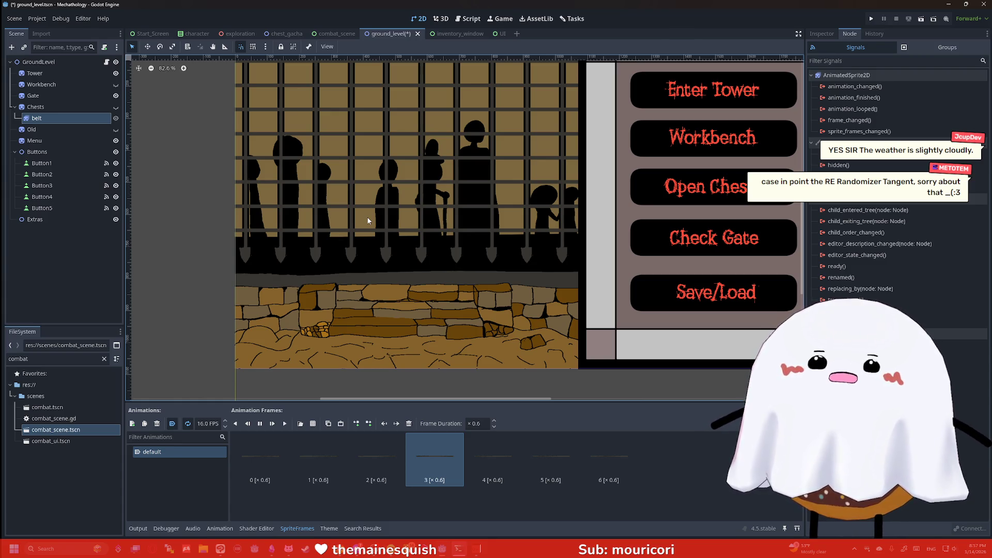
key("alt+Tab")
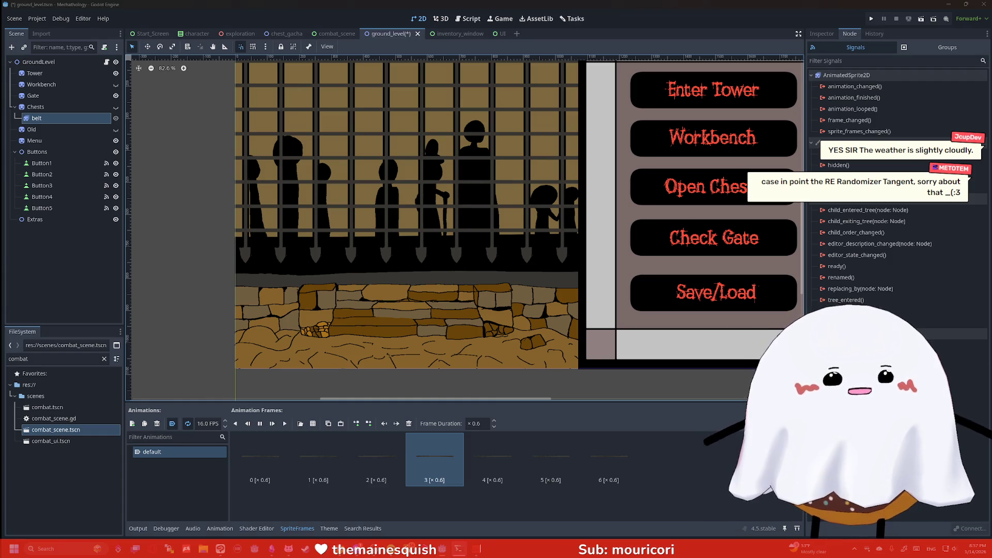
- Replace the old image-search tab with DeepL Translate, found by a Google search for 'deepl'
key("ctrl+t")
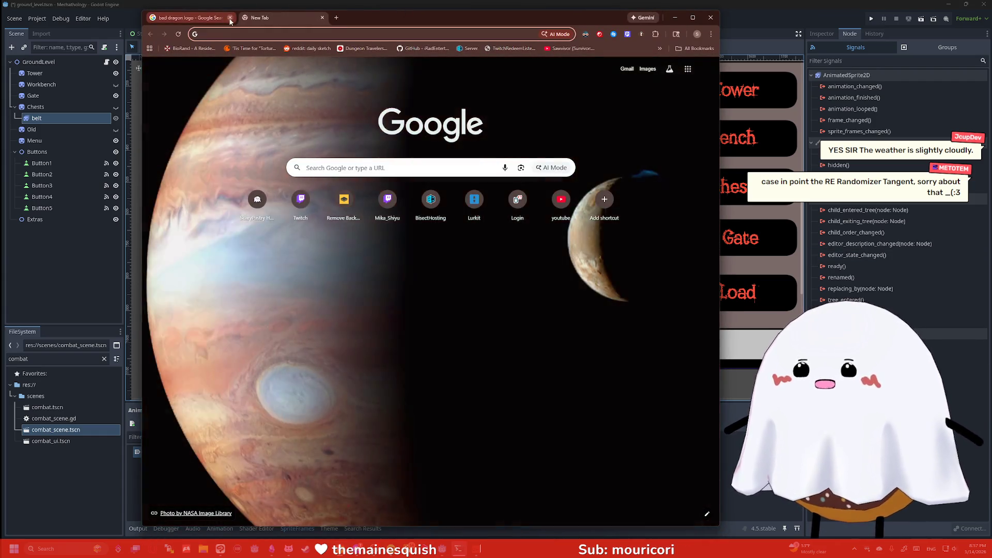
left_click(230, 17)
left_click(279, 34)
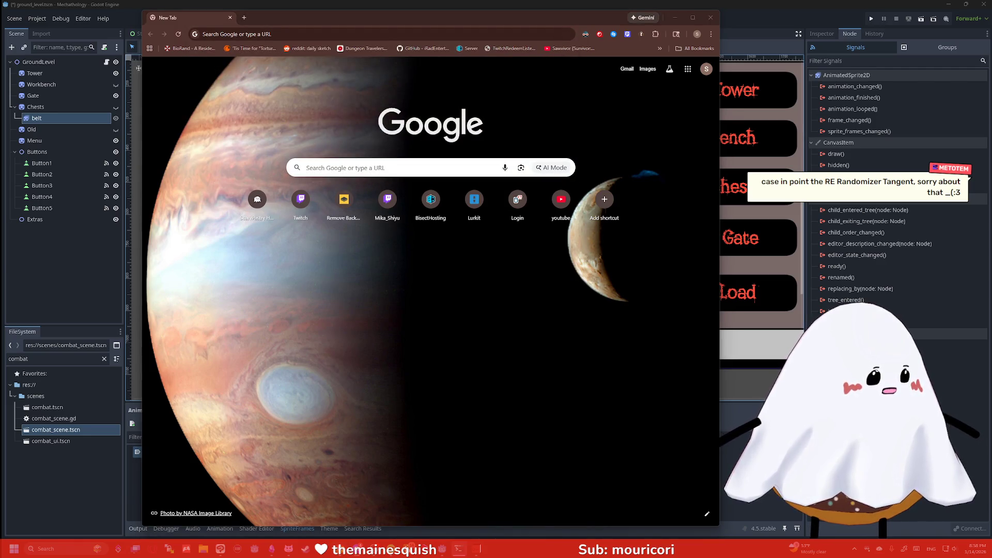
left_click(461, 173)
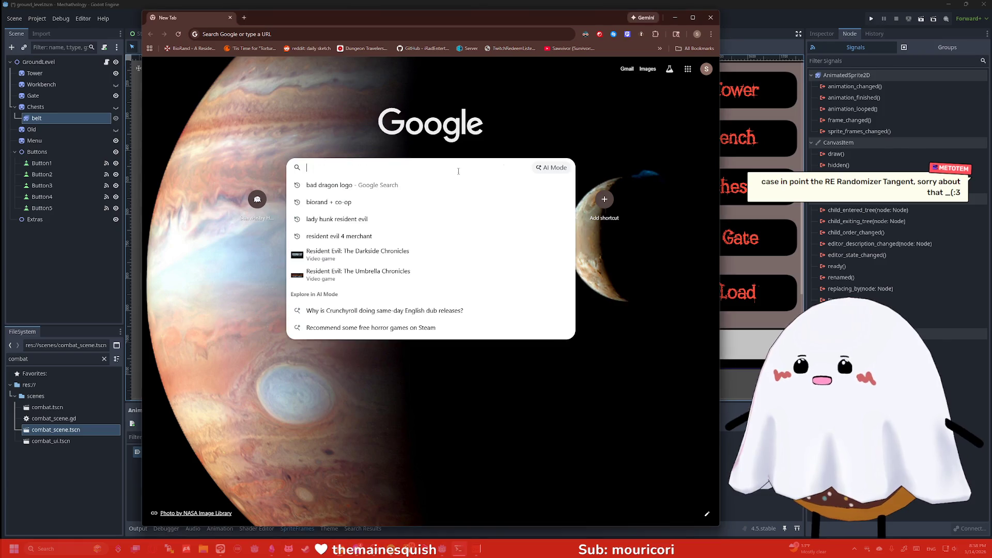
type("deepl")
key("Return")
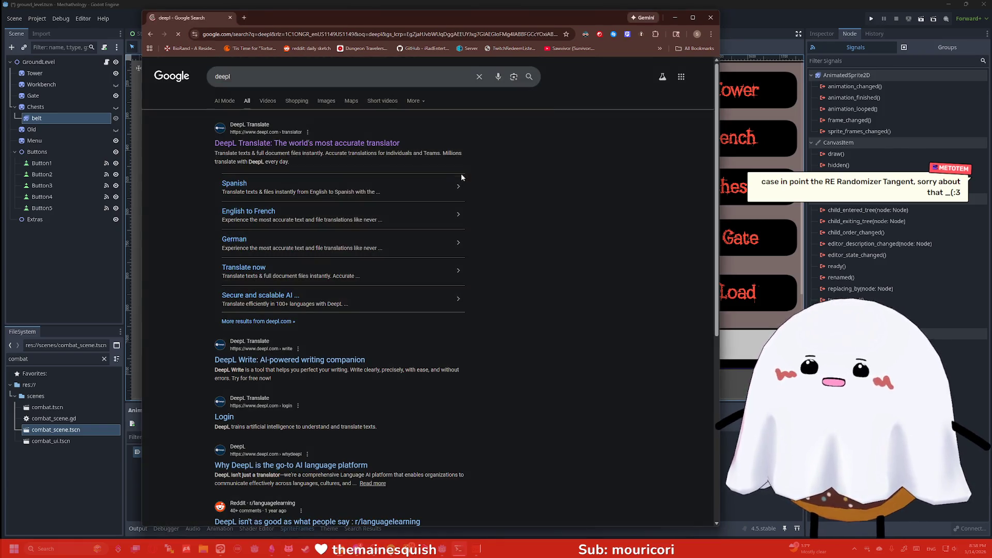
left_click(319, 144)
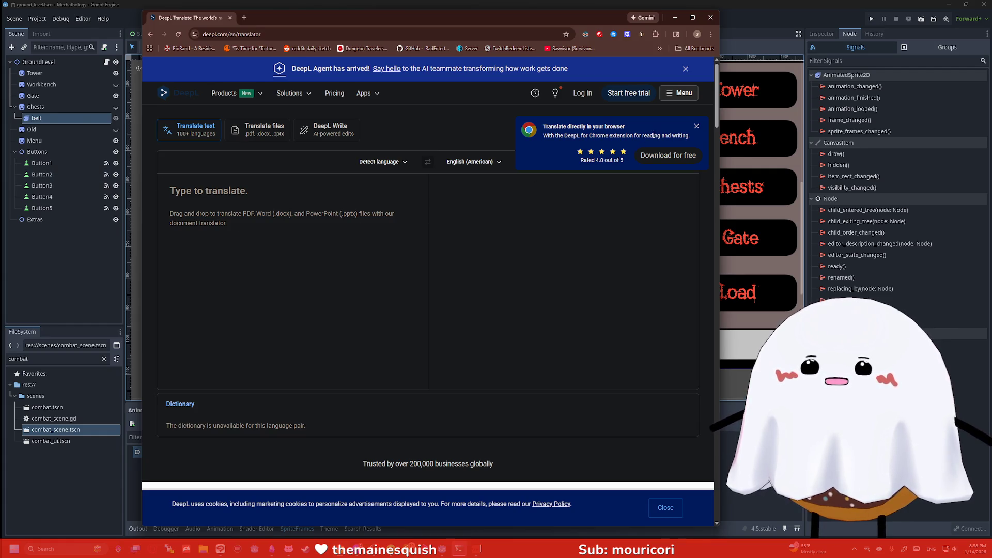
left_click(699, 125)
left_click(315, 256)
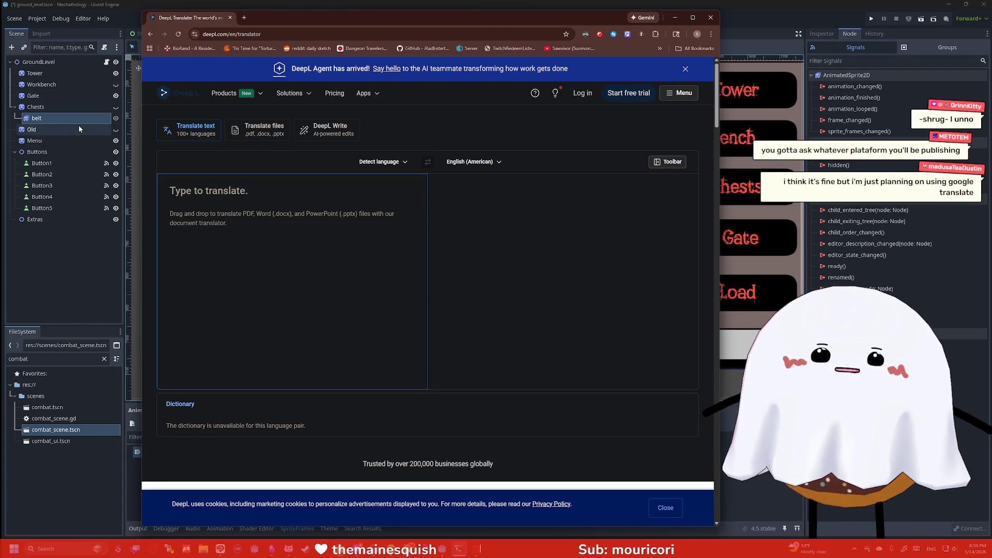
- Search 'steam unheim' in a new tab and open UNHEIM's Steam Store page
left_click(247, 17)
type("ste")
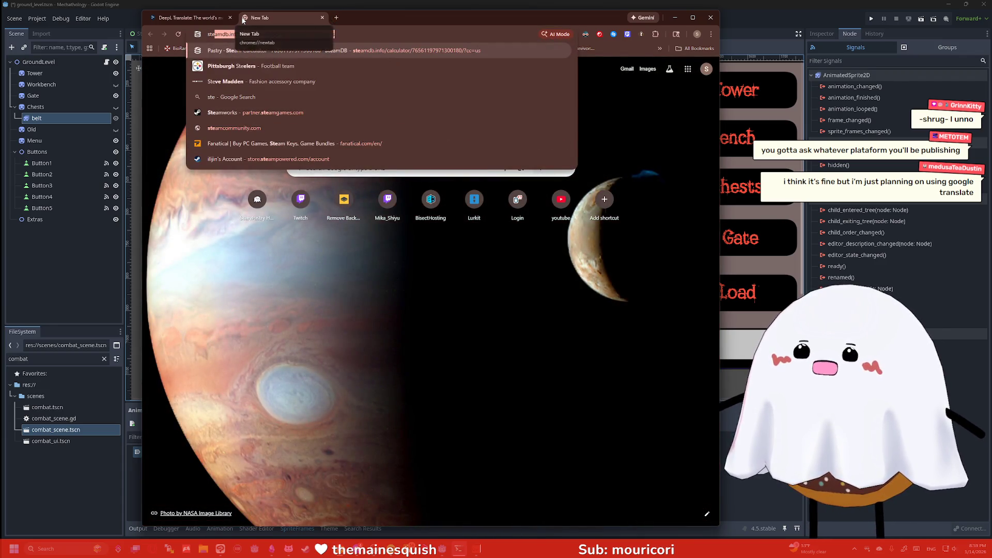
type("am coo")
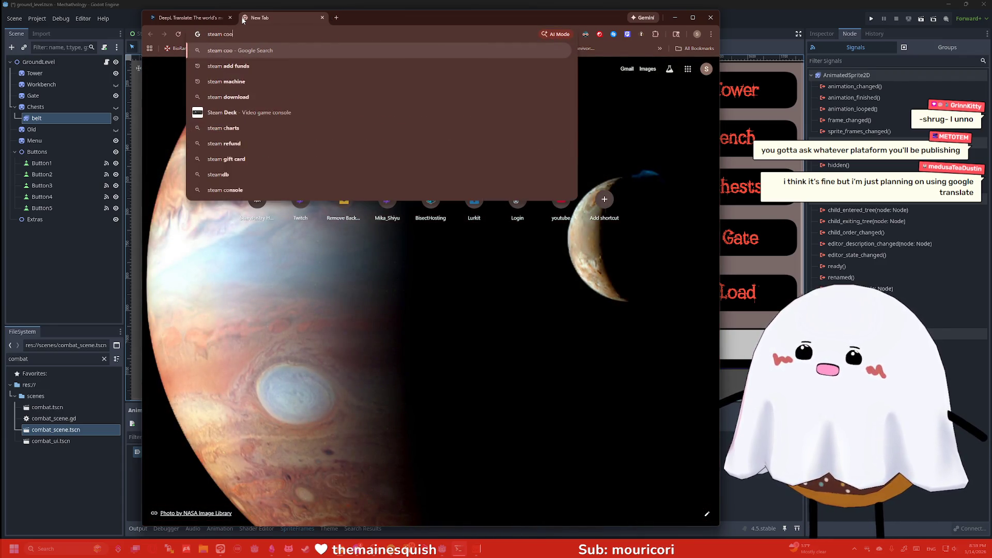
key("BackSpace")
key("BackSpace")
key("BackSpace")
type("unheim")
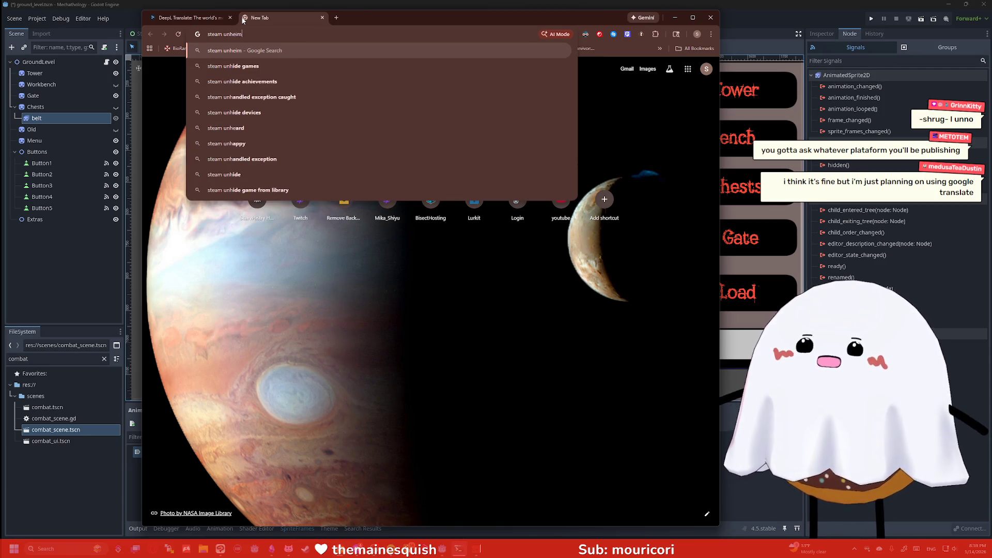
key("Return")
left_click(247, 143)
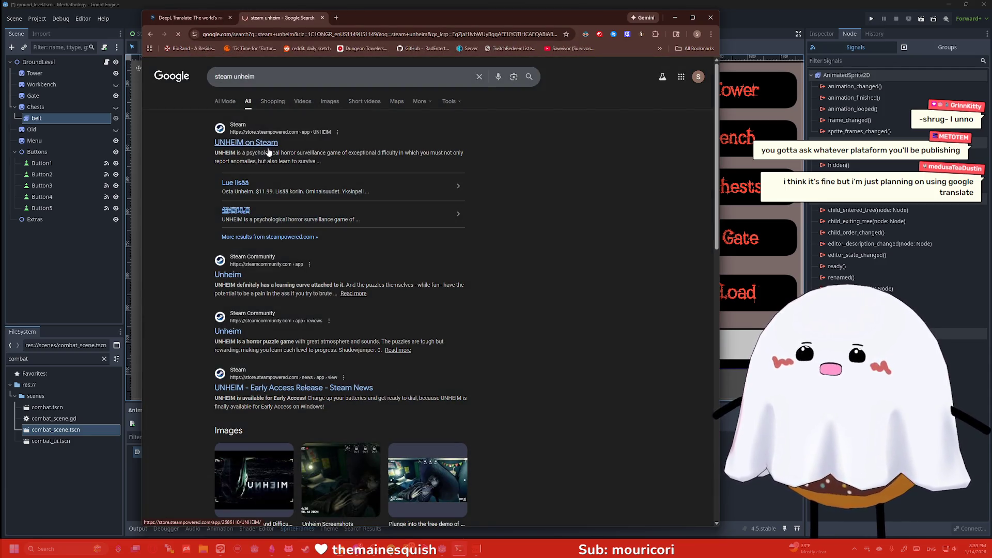
- Scroll to the AI Generated Content Disclosure and select its text
scroll(395, 152, "down", 20)
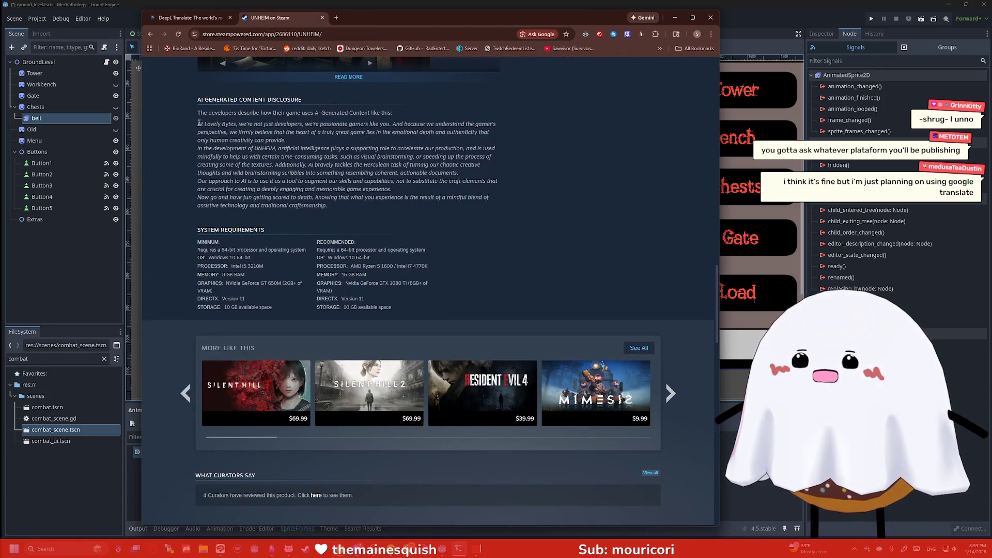
triple_click(199, 123)
left_click(225, 112)
scroll(225, 112, "down", 1)
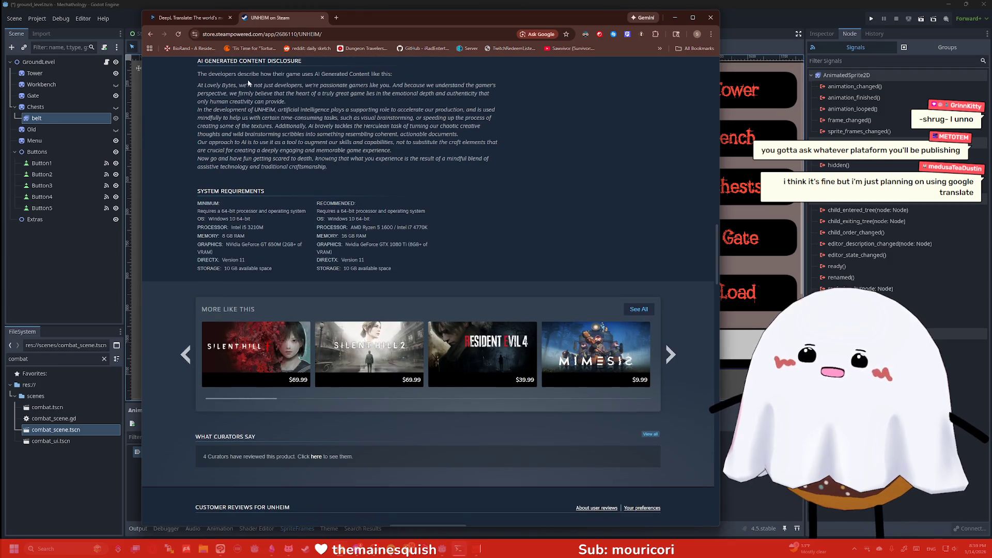
mouse_move(273, 75)
left_mouse_down()
mouse_move(341, 87)
mouse_move(392, 75)
left_mouse_up()
scroll(416, 147, "up", 3)
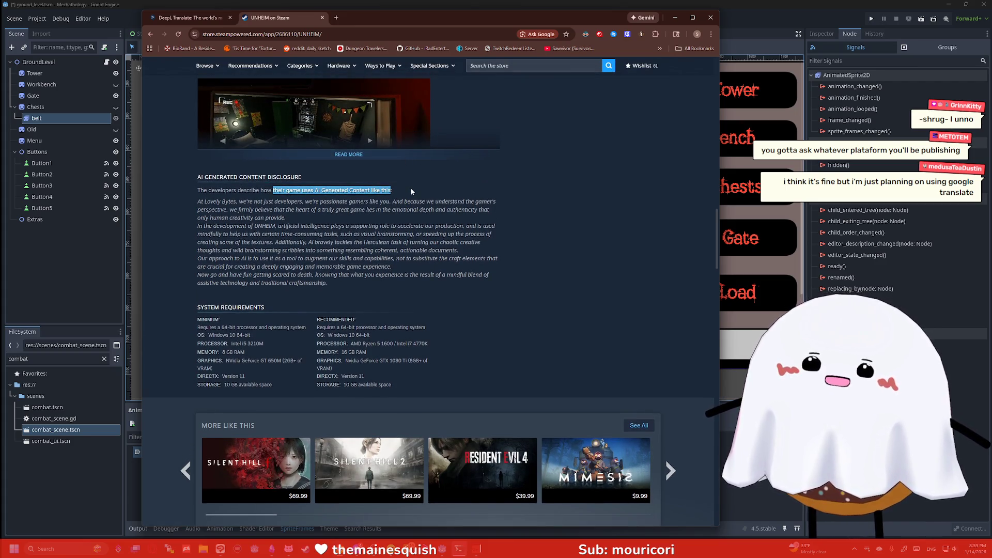
left_click_drag(411, 192, 315, 192)
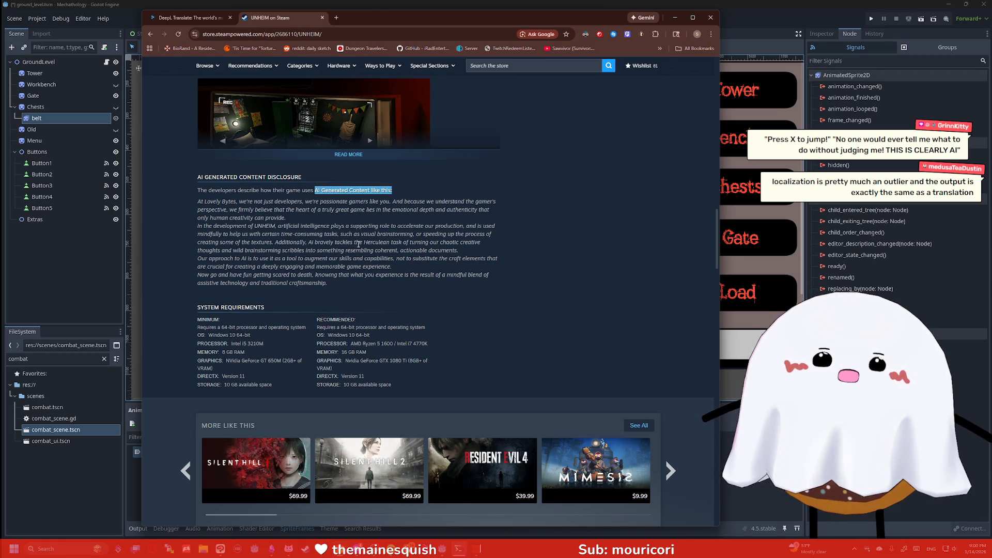
- Select and read through passages of UNHEIM's AI disclosure paragraph
left_click(420, 200)
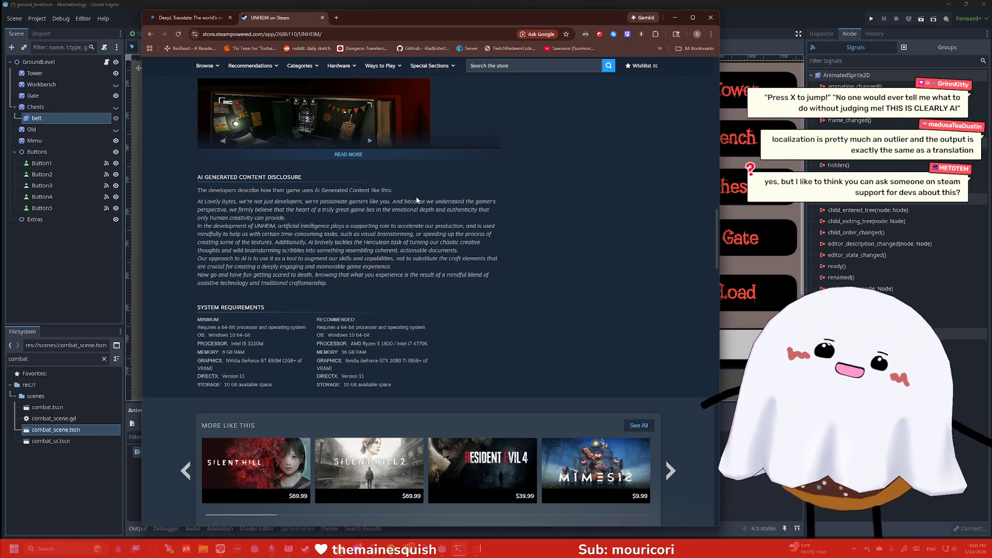
left_click_drag(405, 189, 199, 189)
left_click(199, 189)
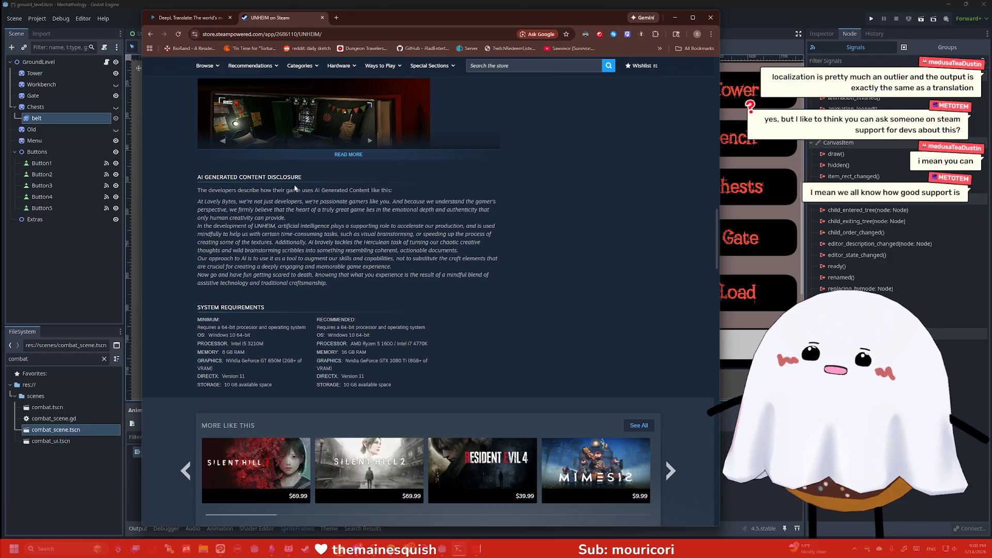
mouse_move(395, 190)
left_mouse_down()
mouse_move(193, 185)
mouse_move(198, 192)
left_mouse_up()
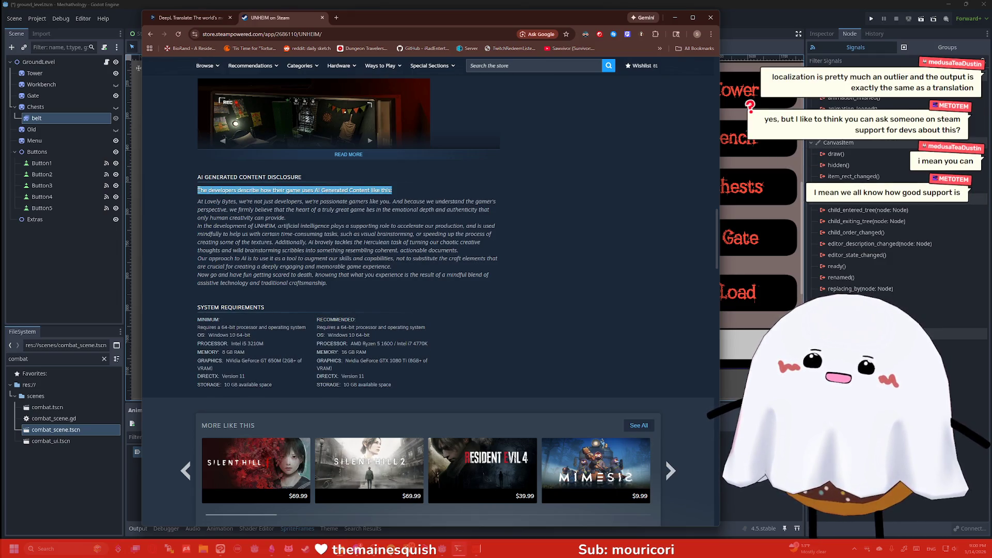
mouse_move(475, 258)
left_mouse_down()
mouse_move(228, 210)
mouse_move(253, 234)
left_mouse_up()
left_click(337, 226)
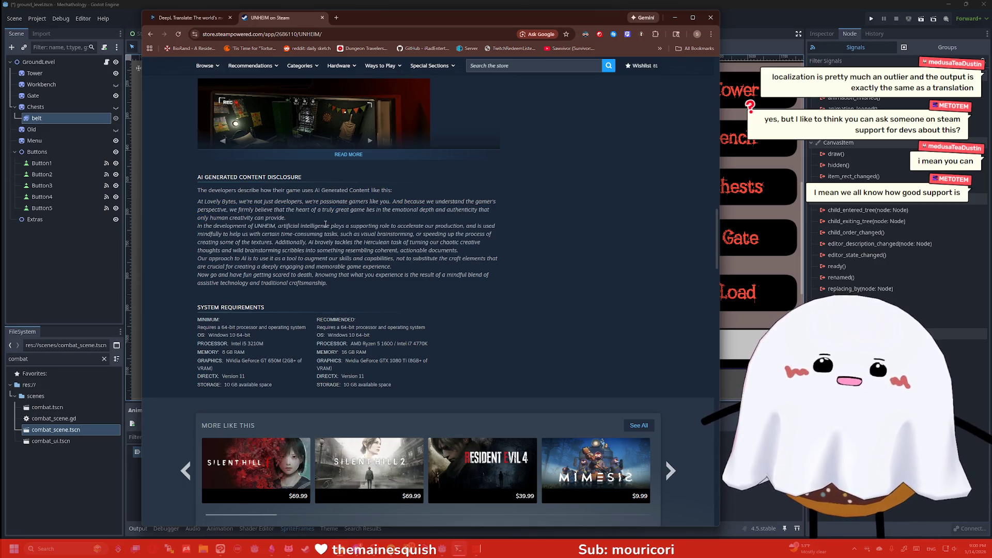
mouse_move(325, 235)
left_mouse_down()
mouse_move(362, 372)
mouse_move(330, 258)
mouse_move(329, 285)
left_mouse_up()
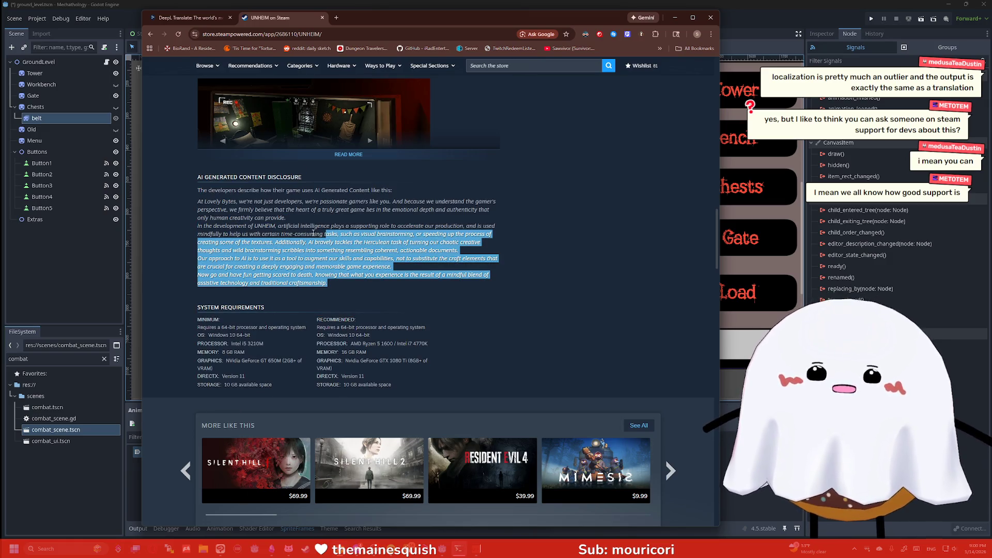
left_click(311, 233)
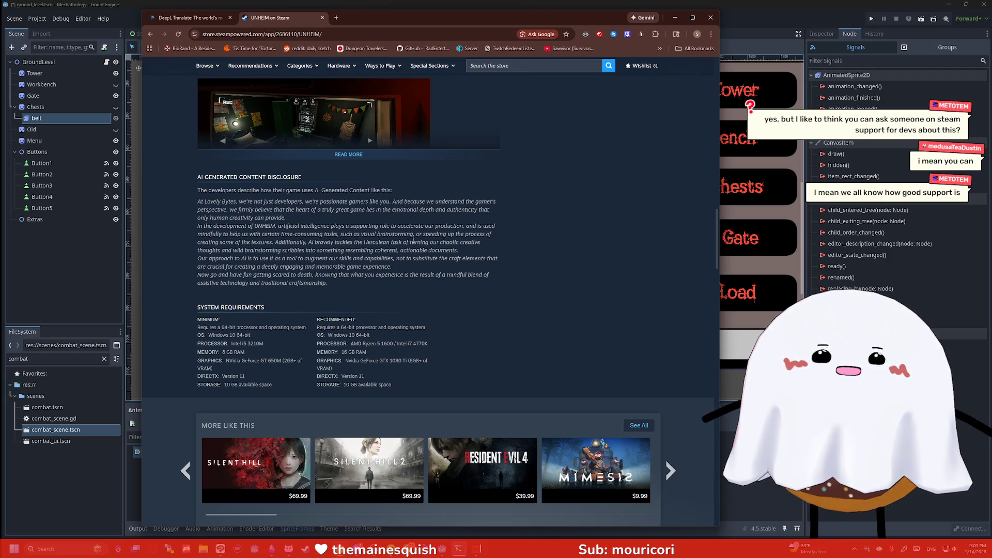
- Scroll back up the UNHEIM page and return to the DeepL Translate tab
scroll(411, 239, "up", 1)
left_click_drag(181, 216, 200, 219)
left_click(200, 219)
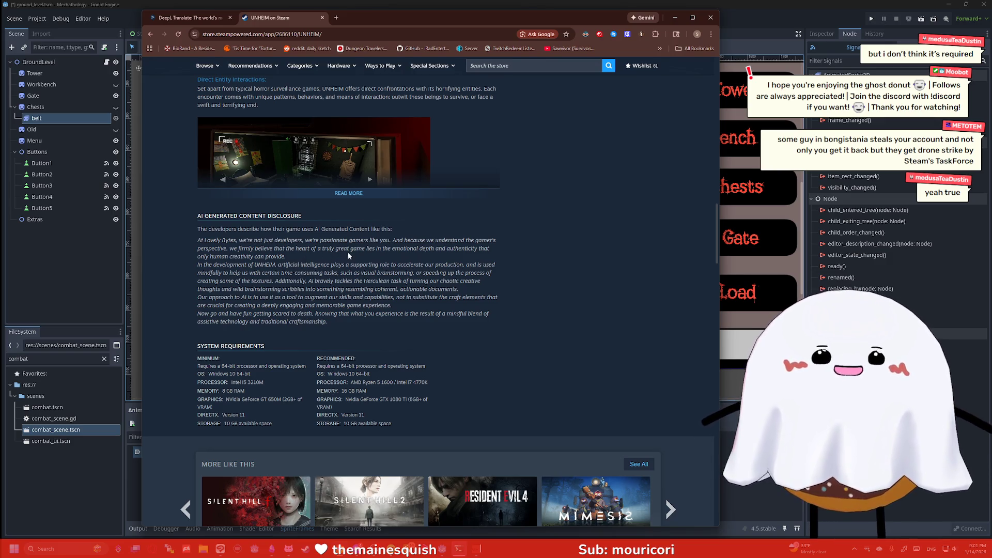
scroll(384, 273, "up", 7)
scroll(386, 268, "up", 2)
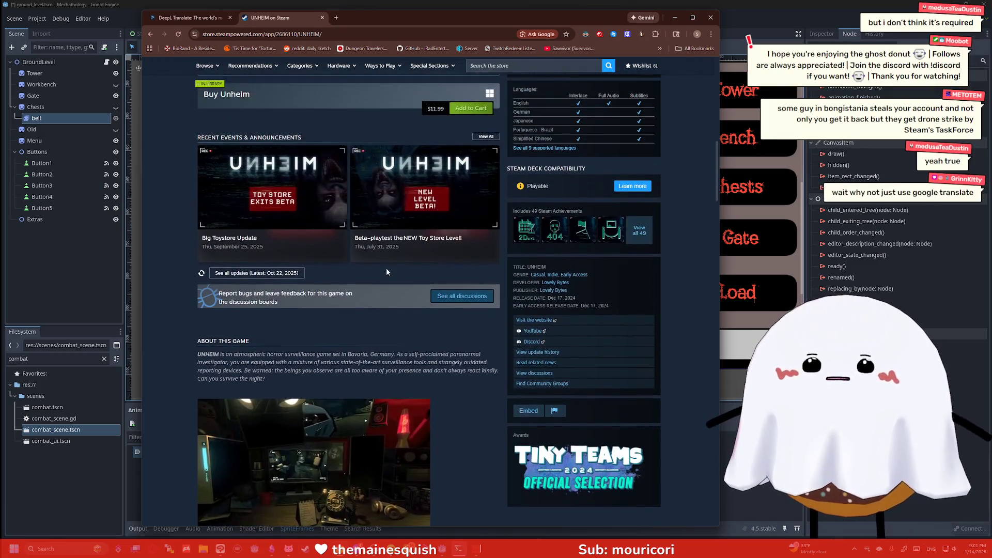
scroll(457, 305, "down", 8)
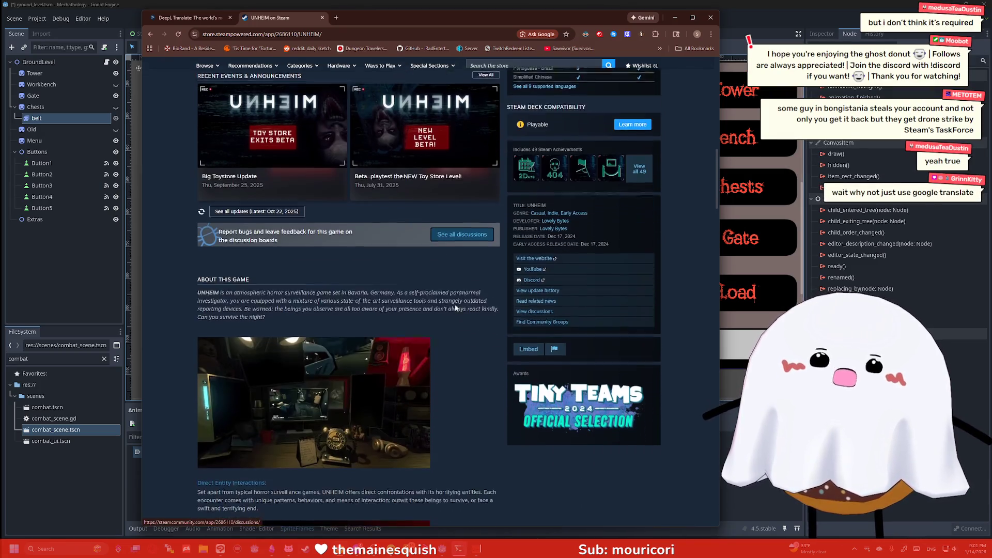
left_click(210, 17)
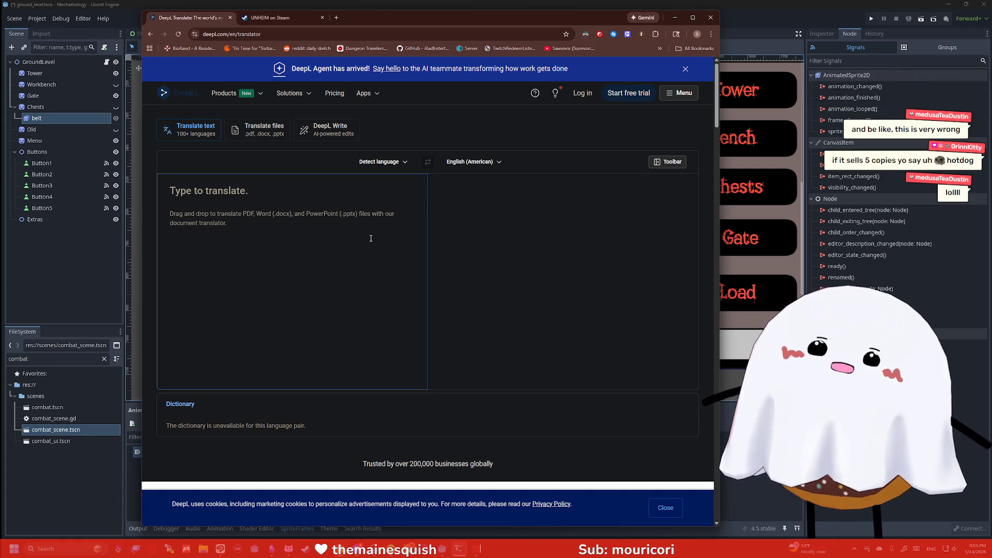
- Close the DeepL tab and Chrome, then zoom the ground_level canvas in Godot
left_click(230, 17)
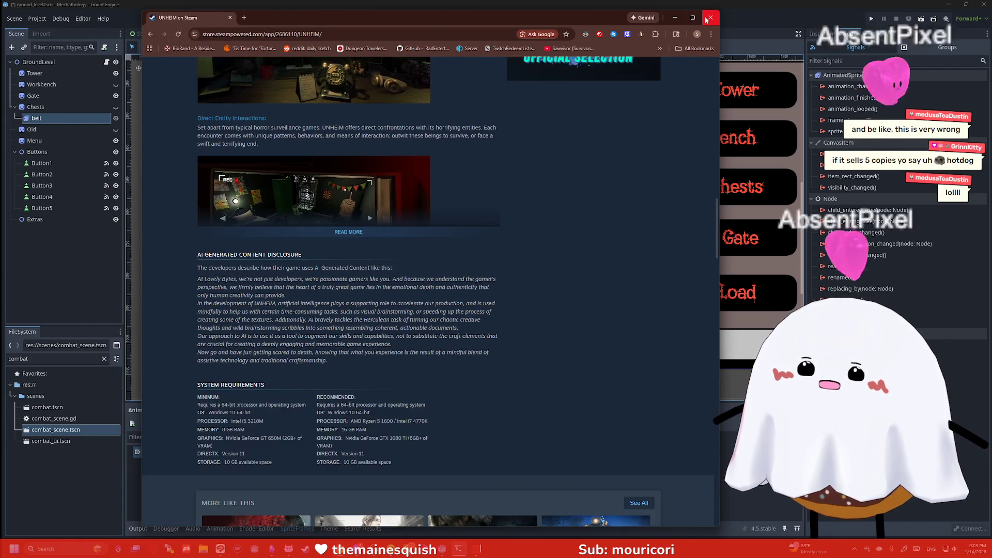
left_click(706, 19)
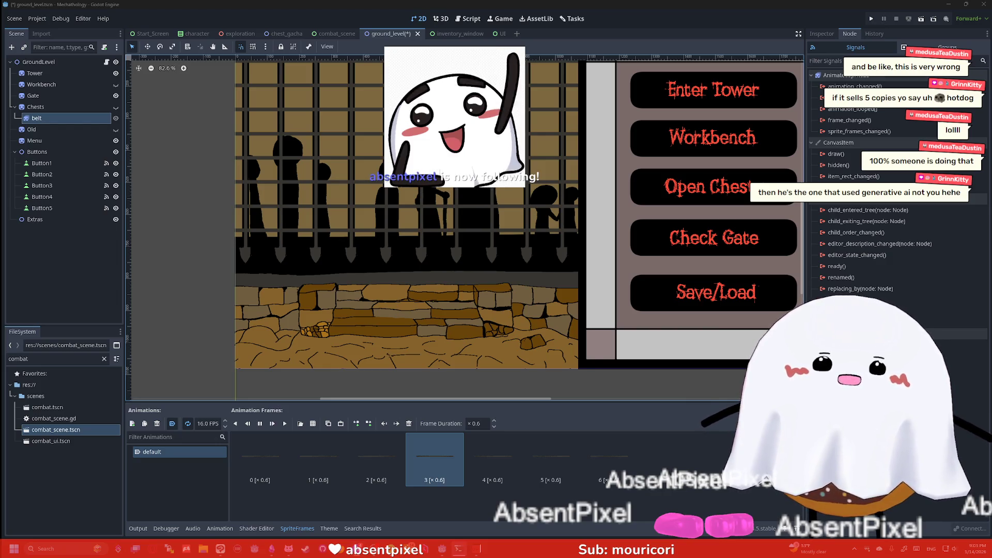
scroll(201, 235, "down", 2)
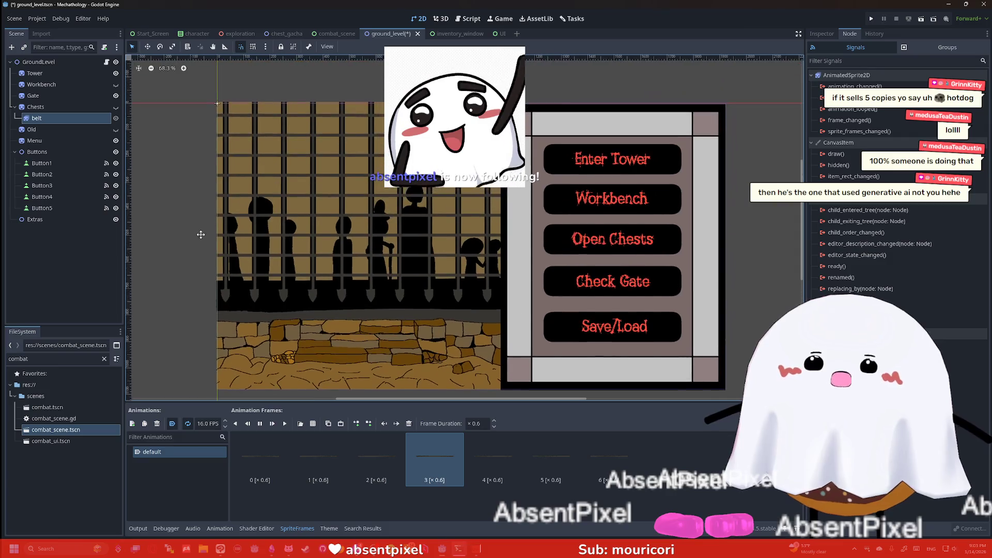
scroll(206, 218, "down", 3)
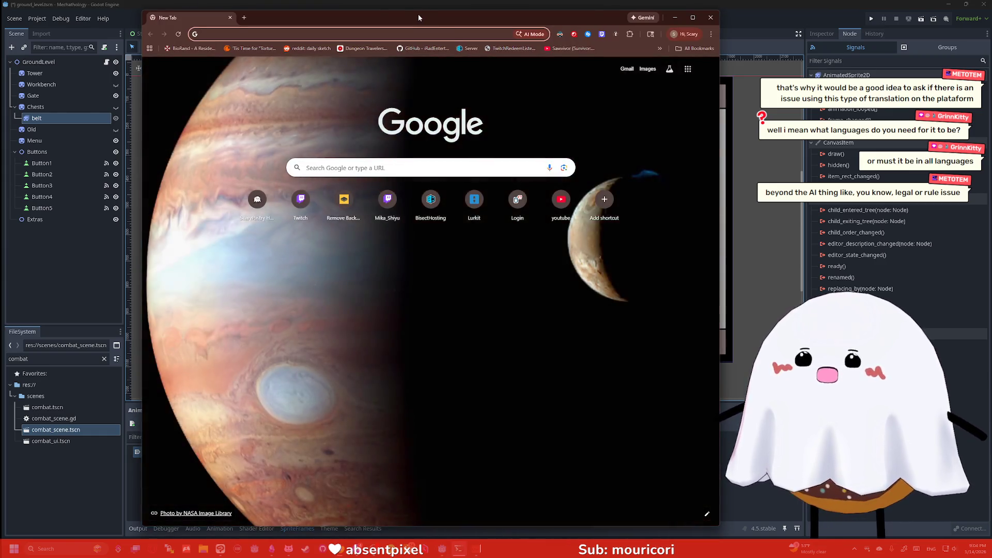
- Search Google for 'steampowered dragon quest x' and open the Steam news result
left_click_drag(415, 14, 507, 30)
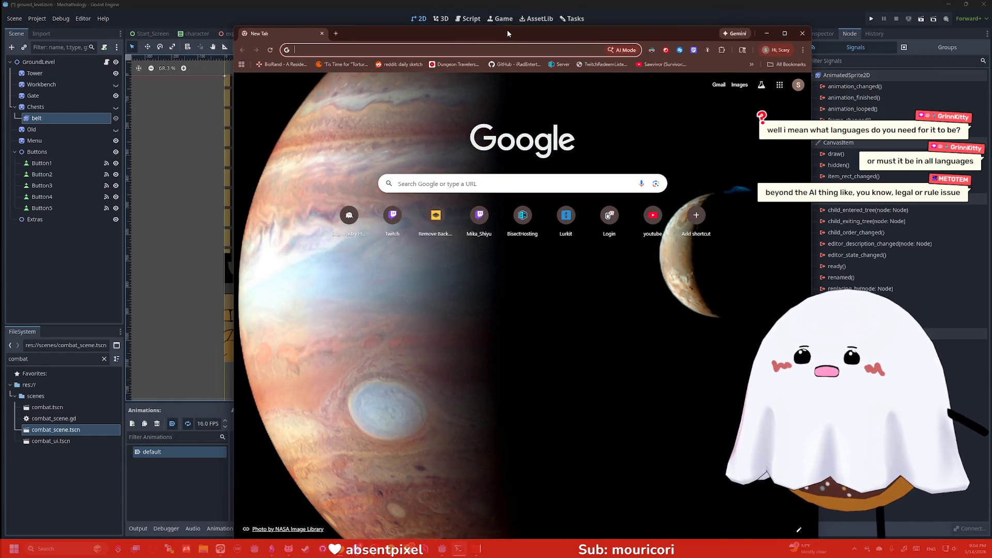
type("tw")
key("BackSpace")
key("BackSpace")
key("BackSpace")
type("steam")
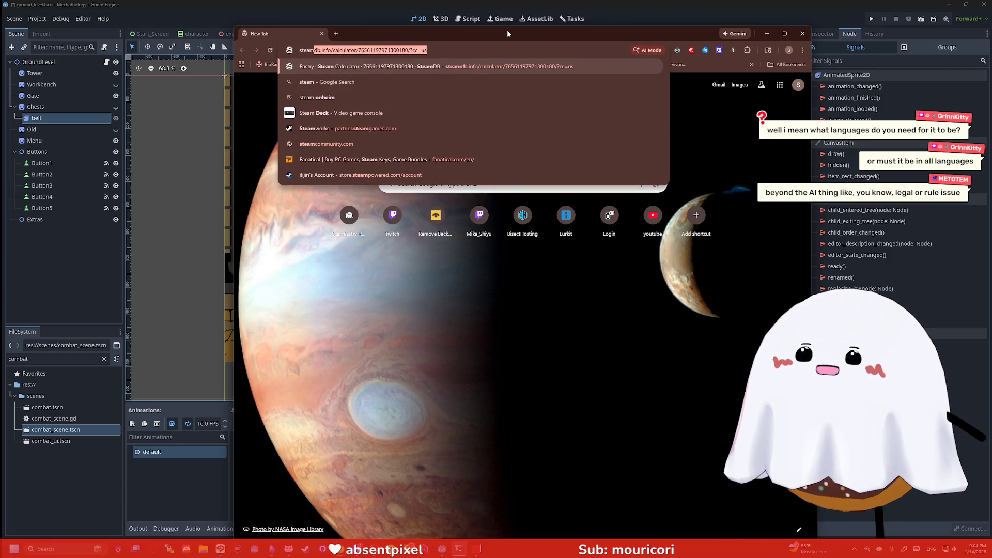
type("powered ")
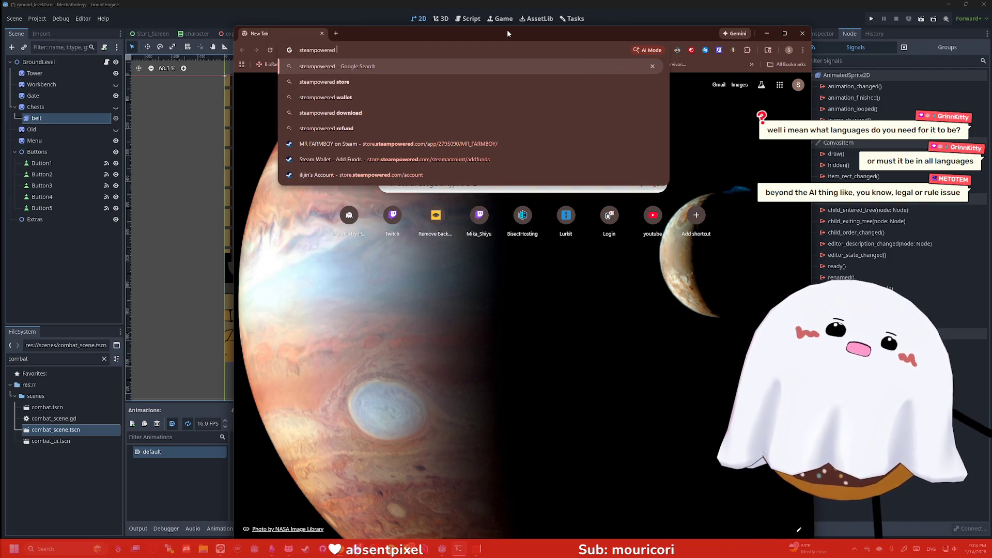
type("dragon quest x")
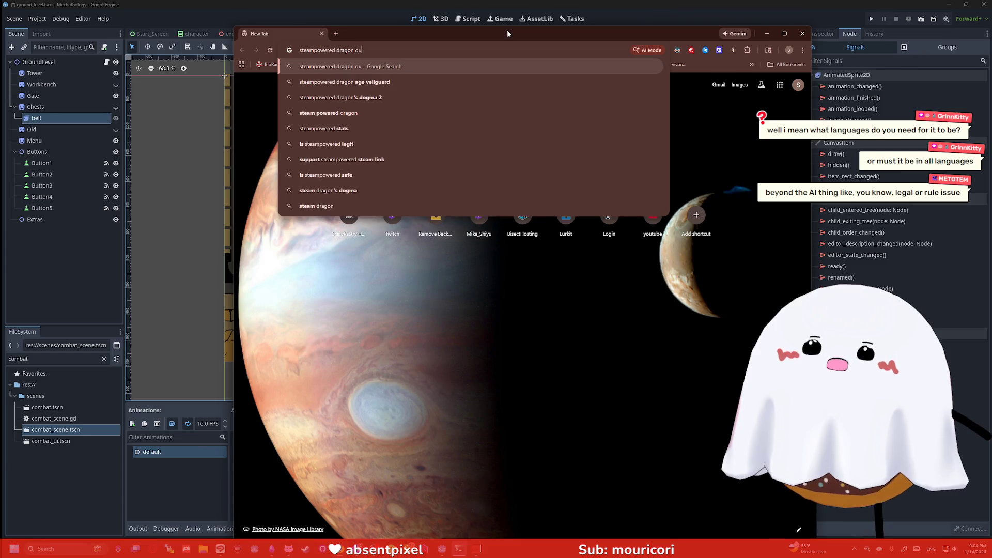
key("Return")
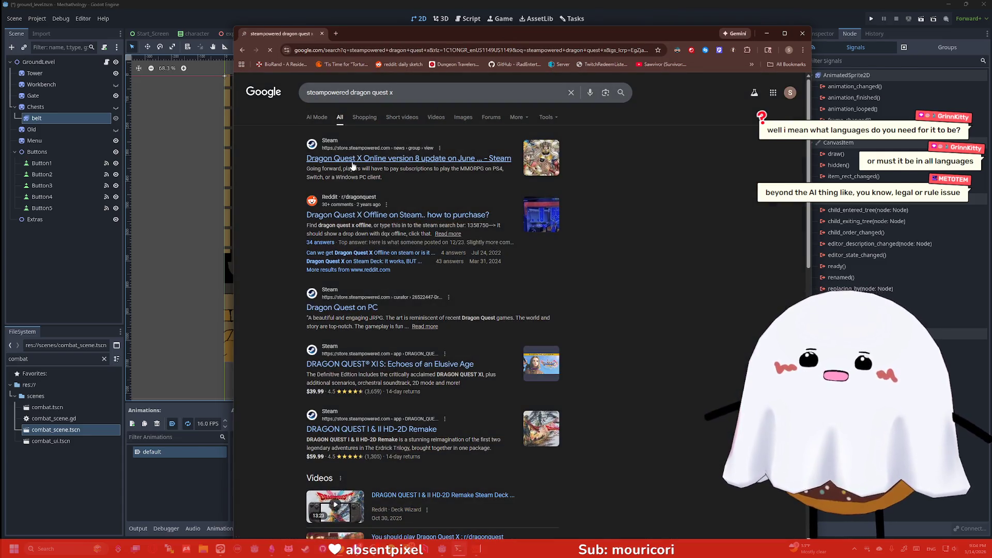
left_click(353, 165)
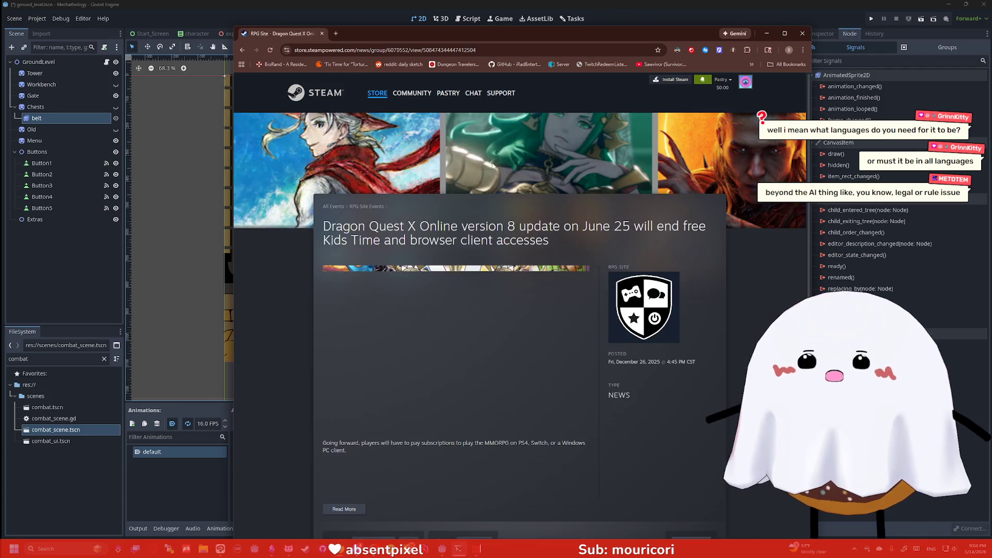
scroll(376, 105, "down", 5)
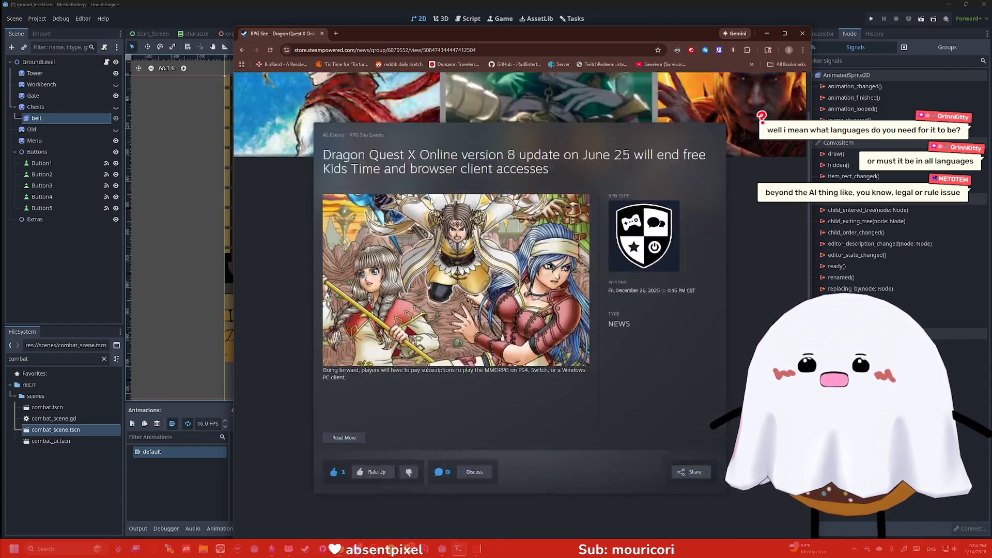
- Return to the results and search 'steampowered final fantasy 10' instead
left_click(241, 50)
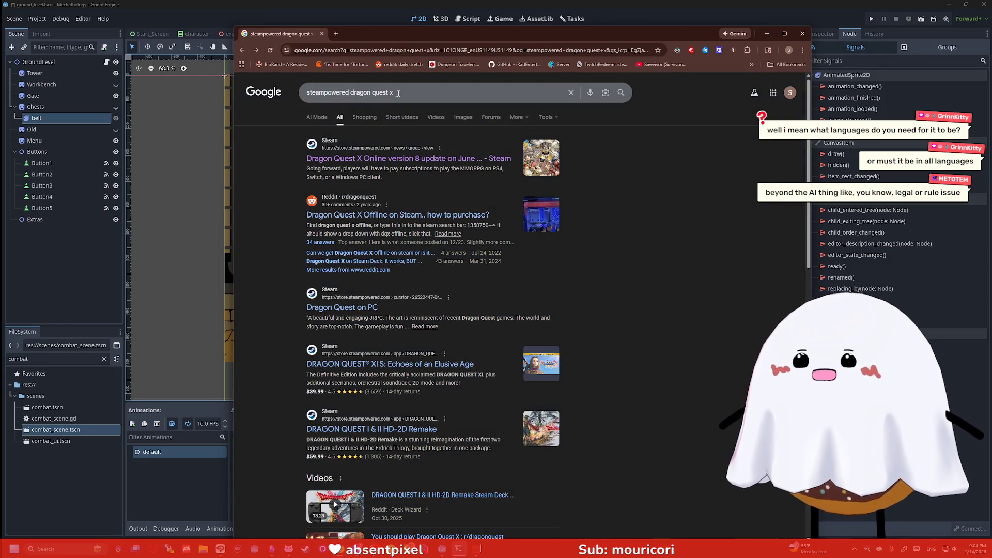
left_click_drag(393, 91, 350, 92)
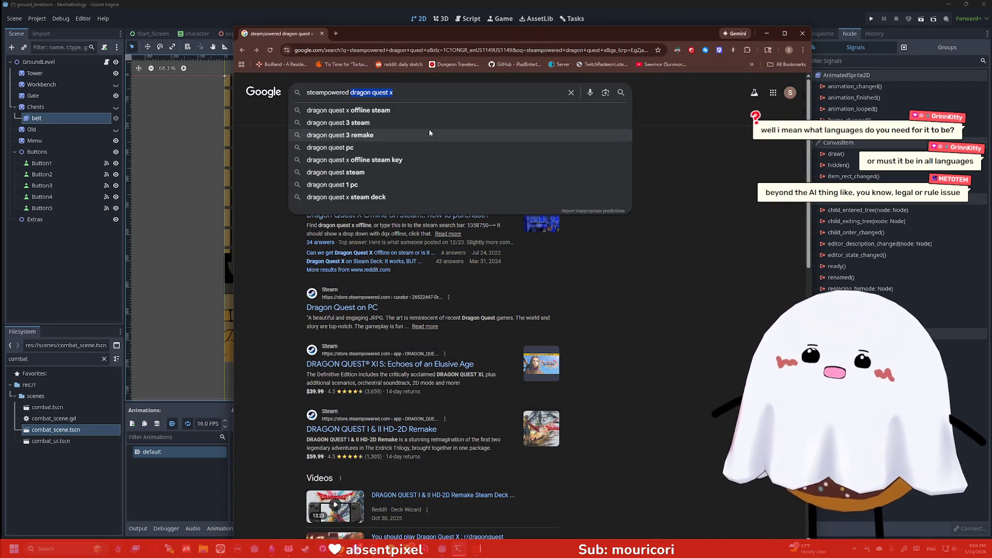
type("final fantasy 10")
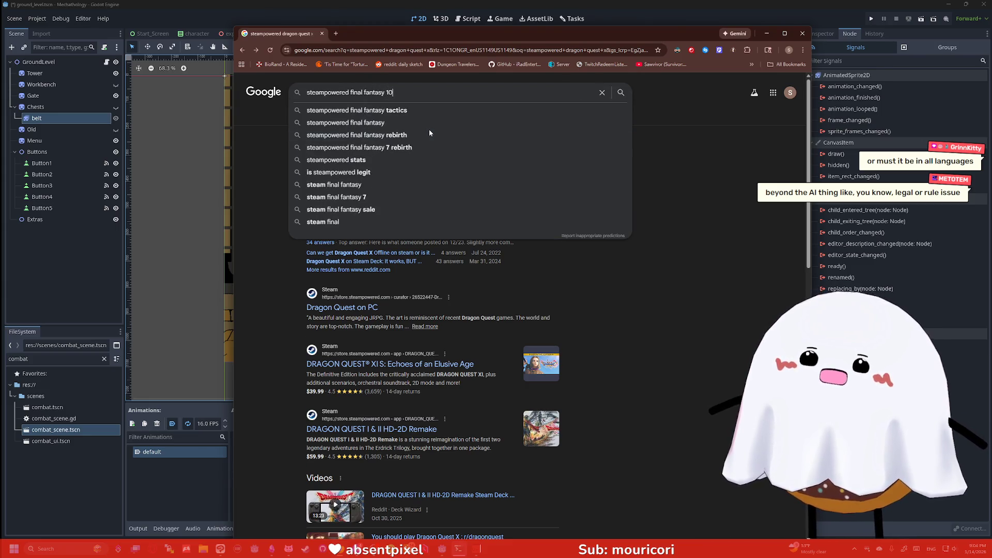
key("Return")
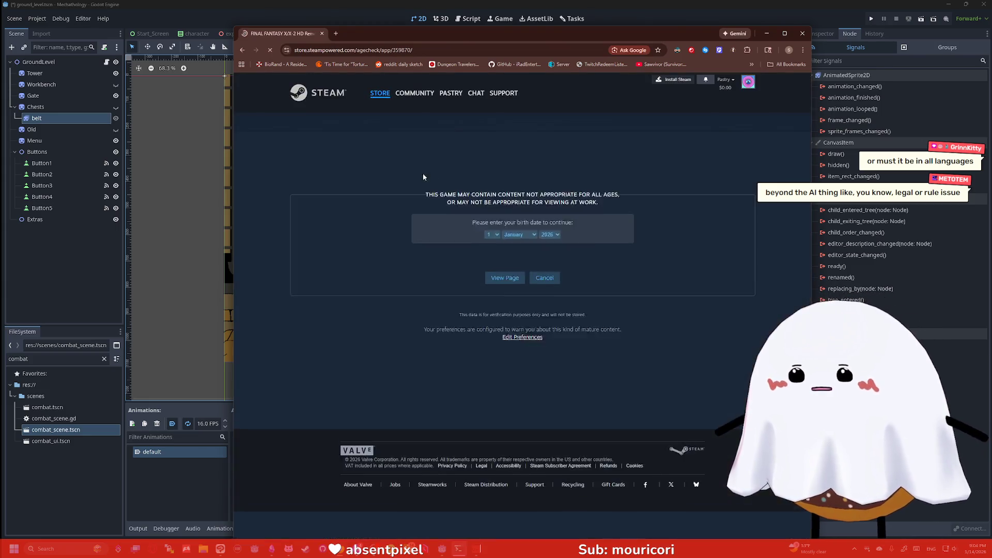
- Pass Steam's age check with birth year 1902 to view the FINAL FANTASY X/X-2 HD Remaster page
left_click(551, 281)
scroll(545, 362, "up", 20)
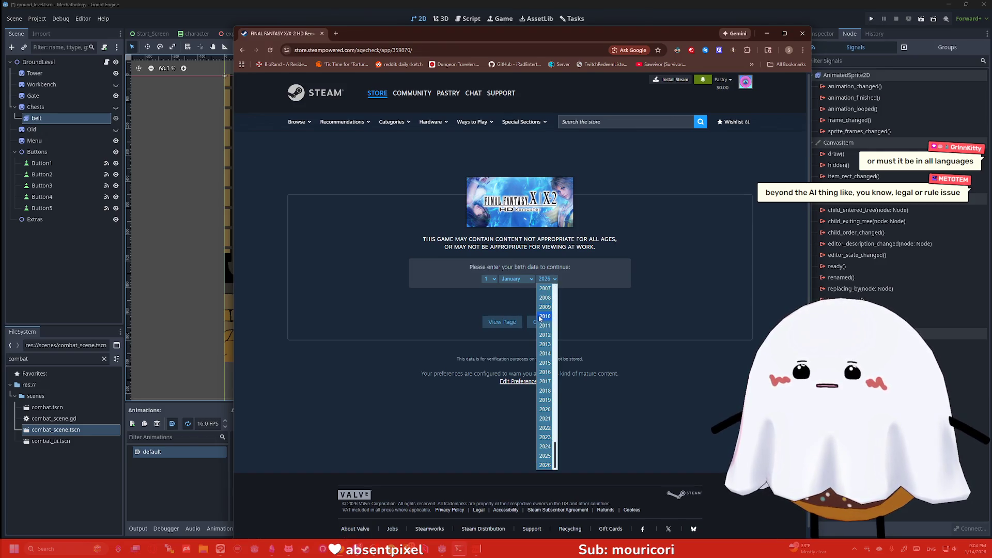
left_click(545, 307)
left_click(500, 321)
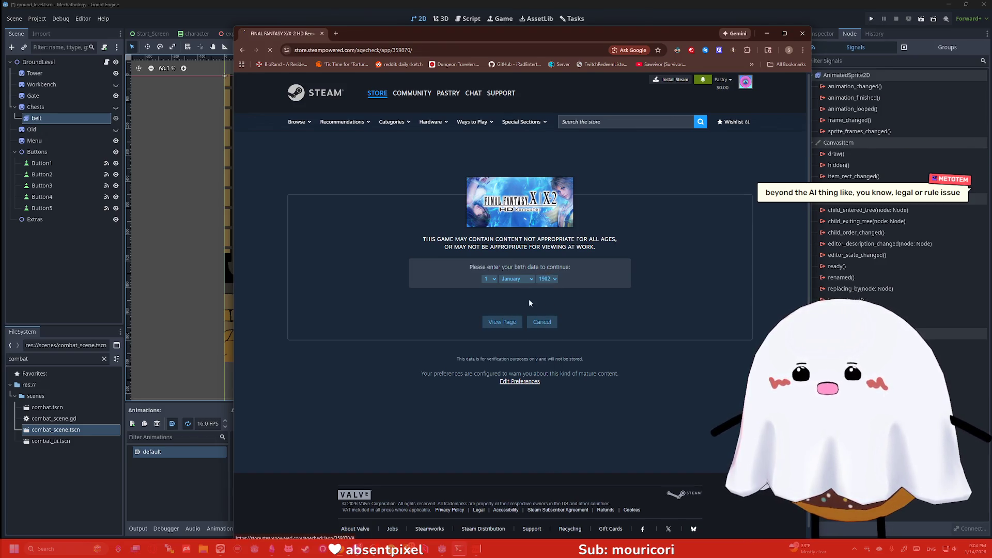
scroll(684, 254, "down", 12)
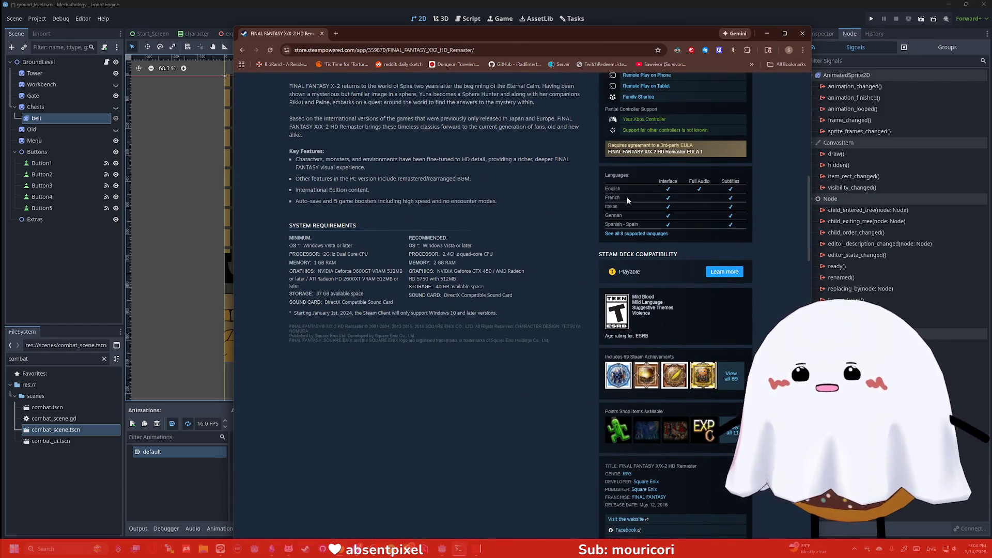
- Show all 8 supported languages for FINAL FANTASY X/X-2, then close Chrome to return to Godot
left_click(637, 233)
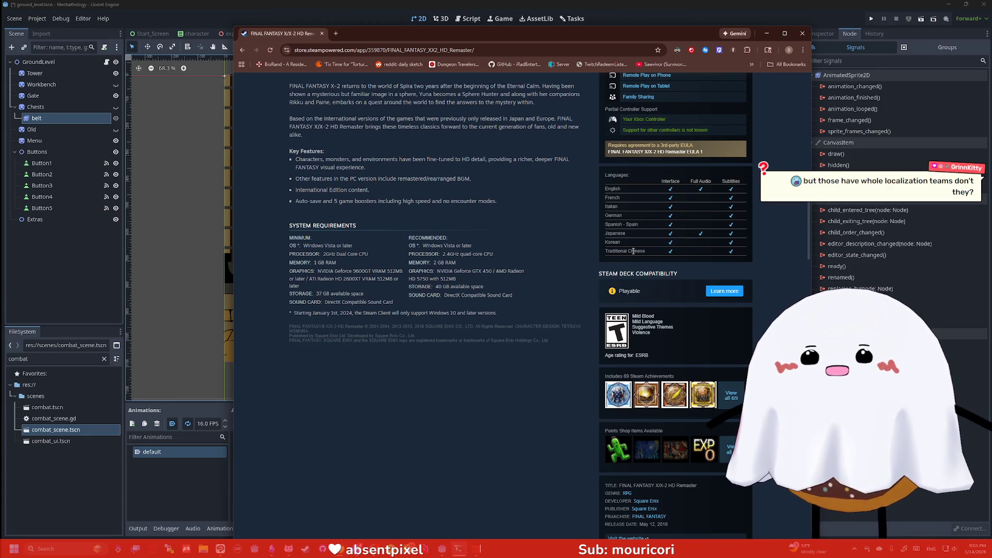
scroll(633, 251, "up", 10)
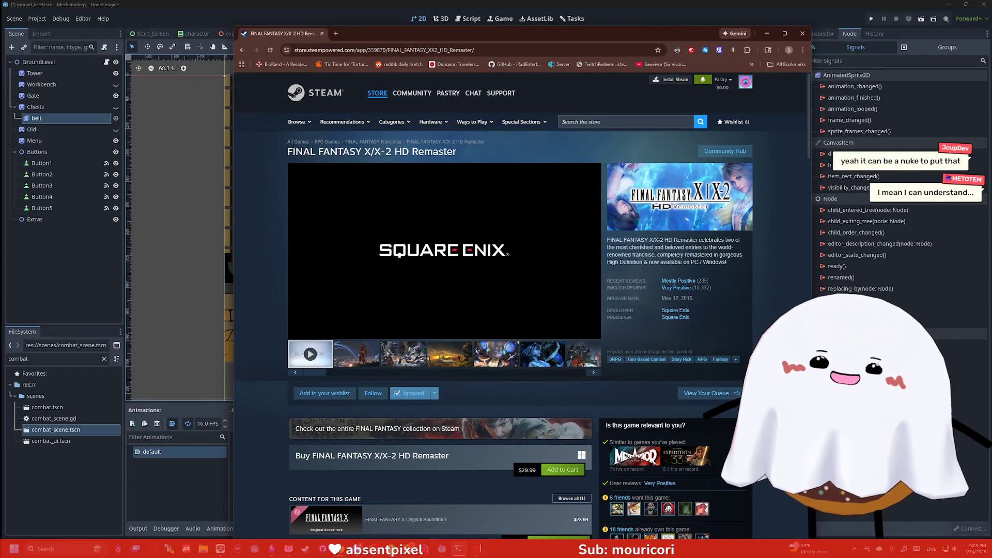
left_click(801, 37)
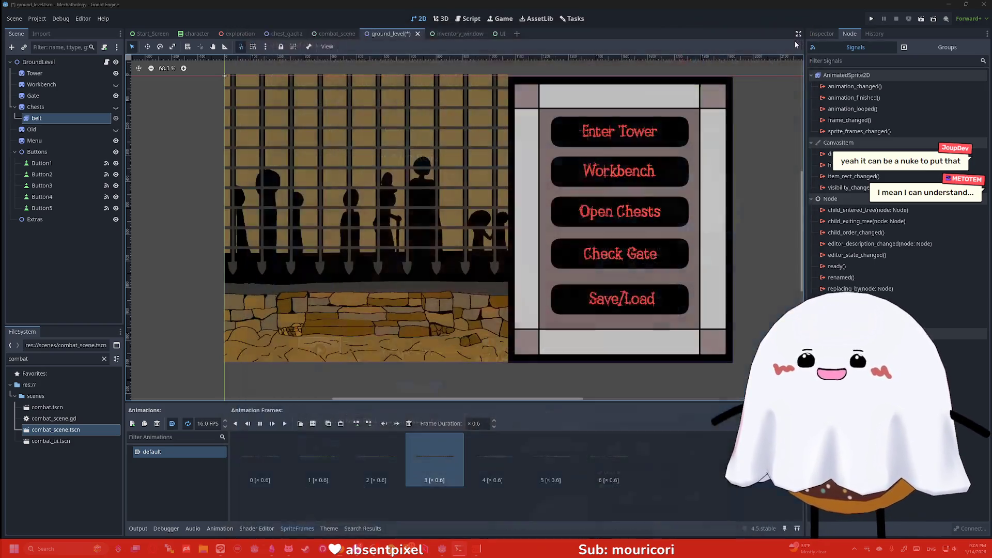
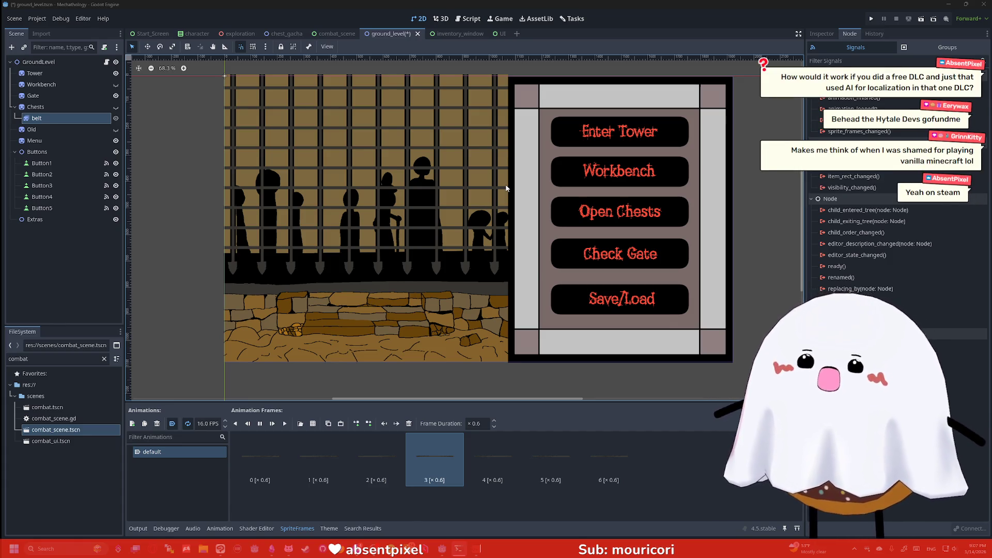
- Bring a new browser tab up in front of the Godot editor
key("alt+Tab")
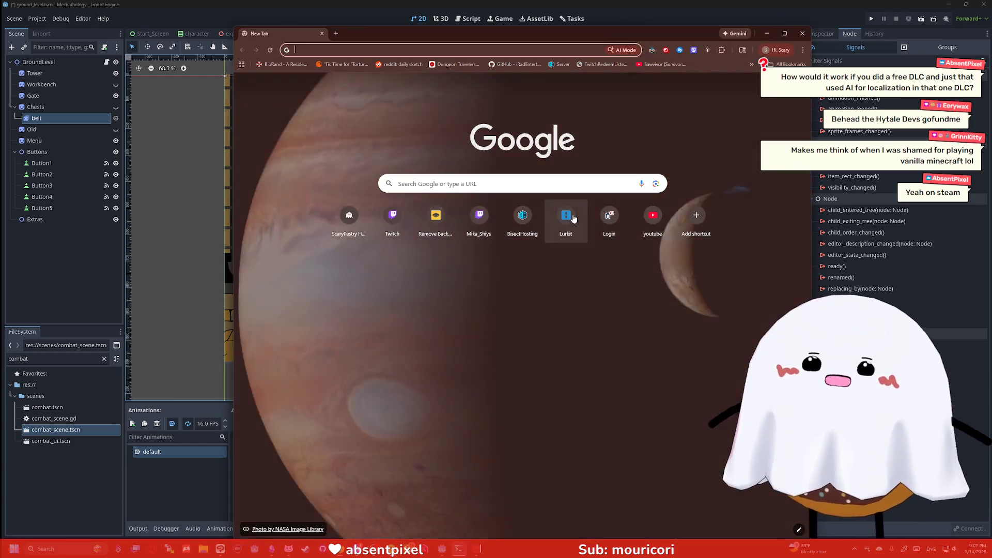
- Google 'steam powered dlc', skim the results, then enter a query for Walkabout Mini Golf
type("steam ")
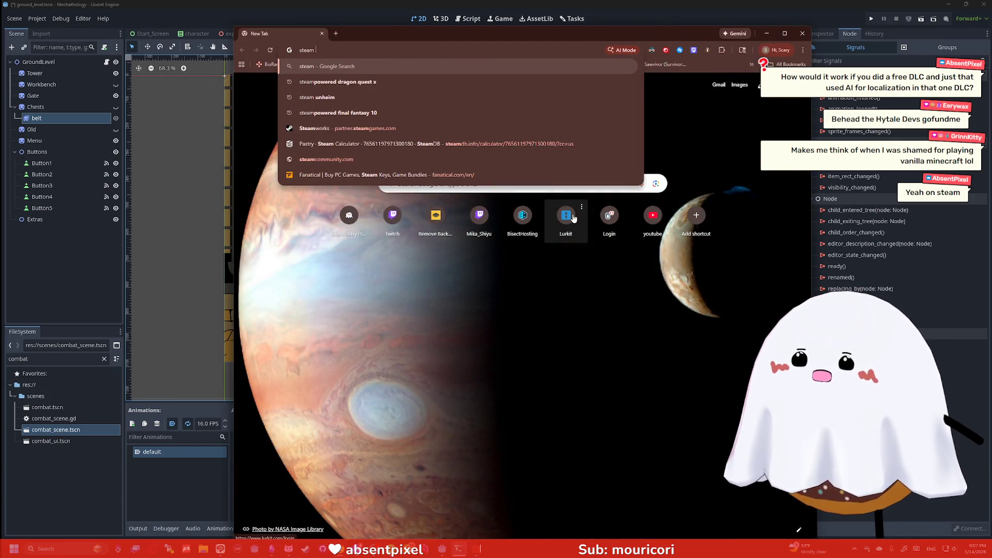
type("powere")
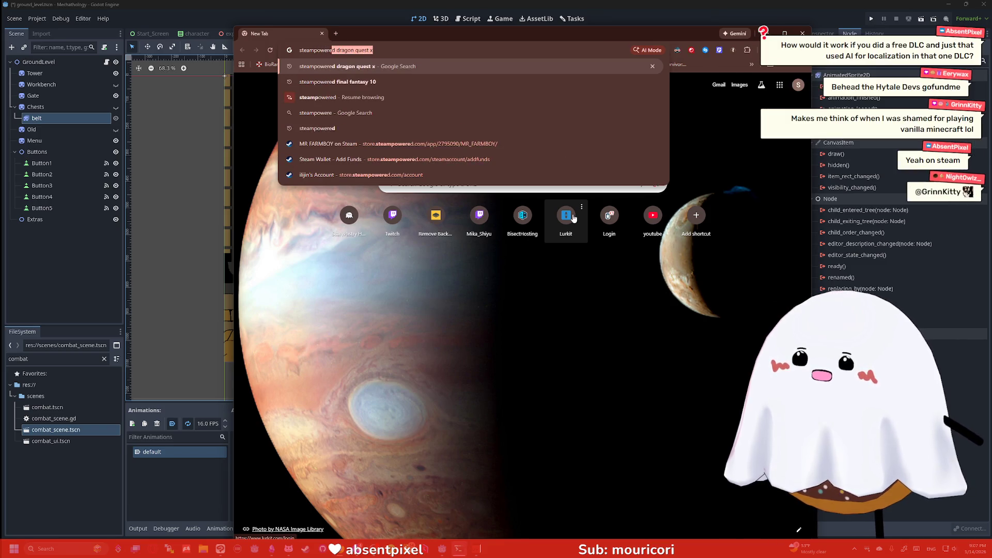
type("d dlc")
key("Return")
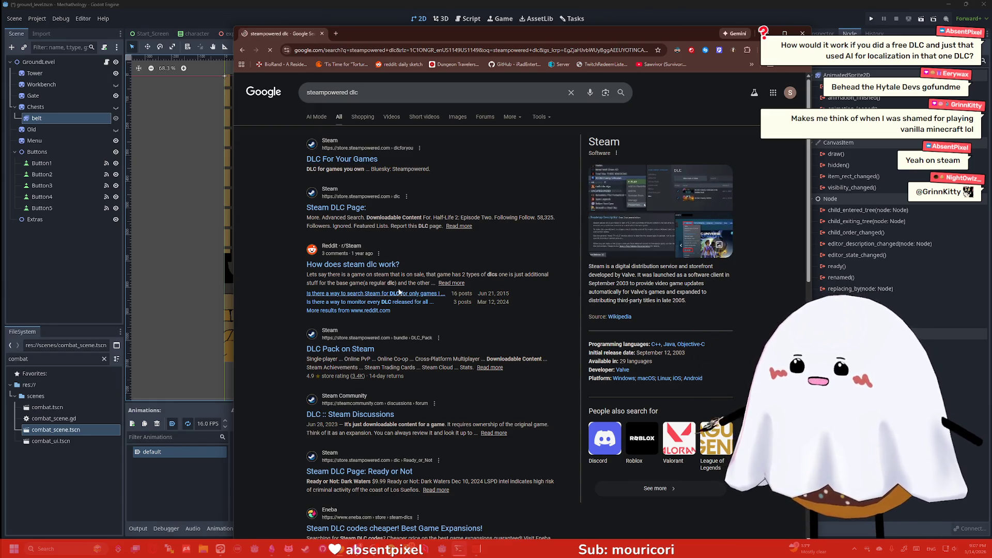
scroll(382, 233, "down", 3)
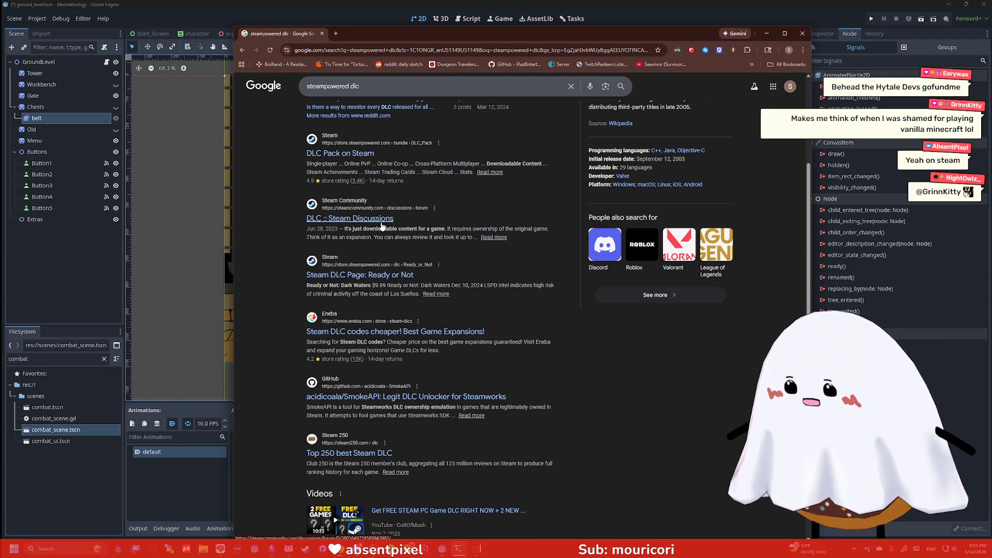
scroll(382, 227, "up", 3)
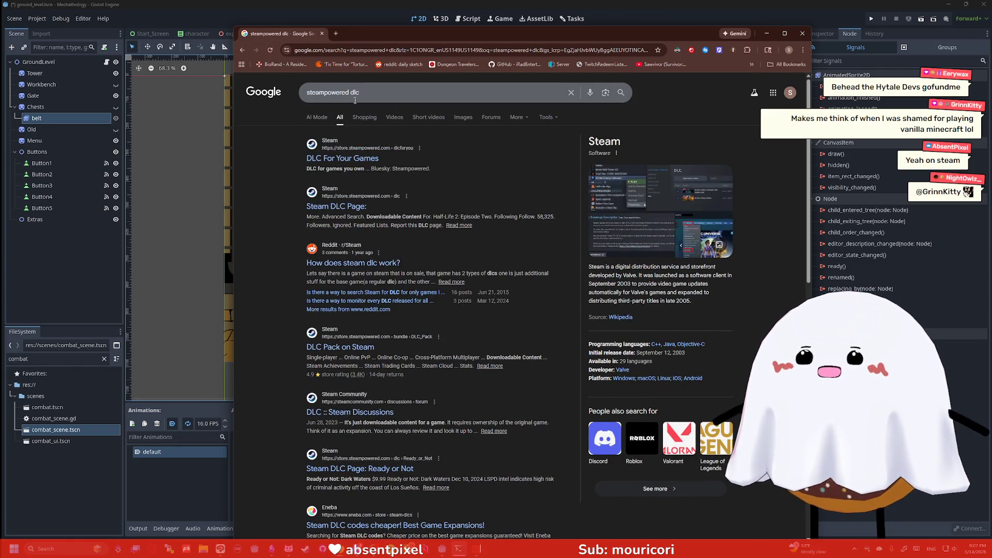
type("steampowered walkablou")
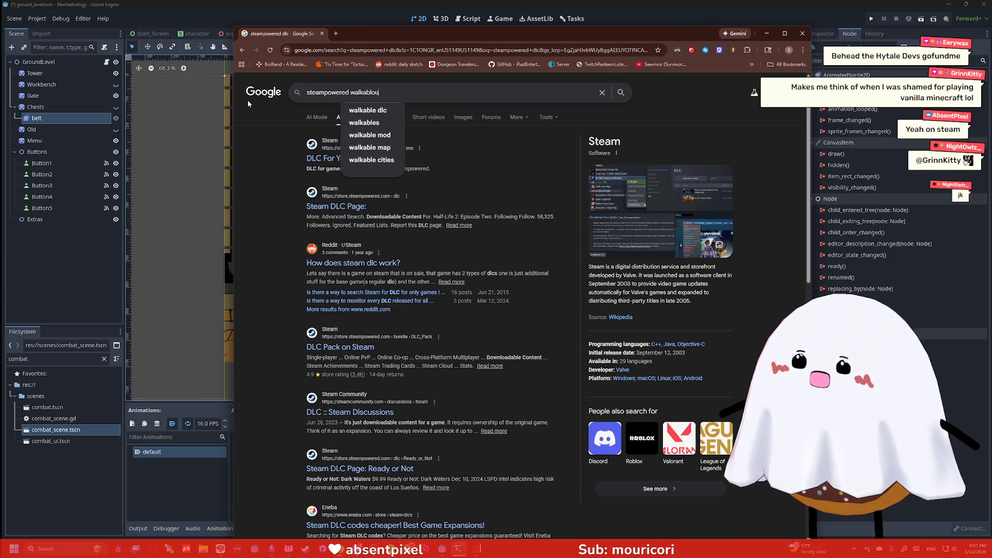
type("t mini golfd")
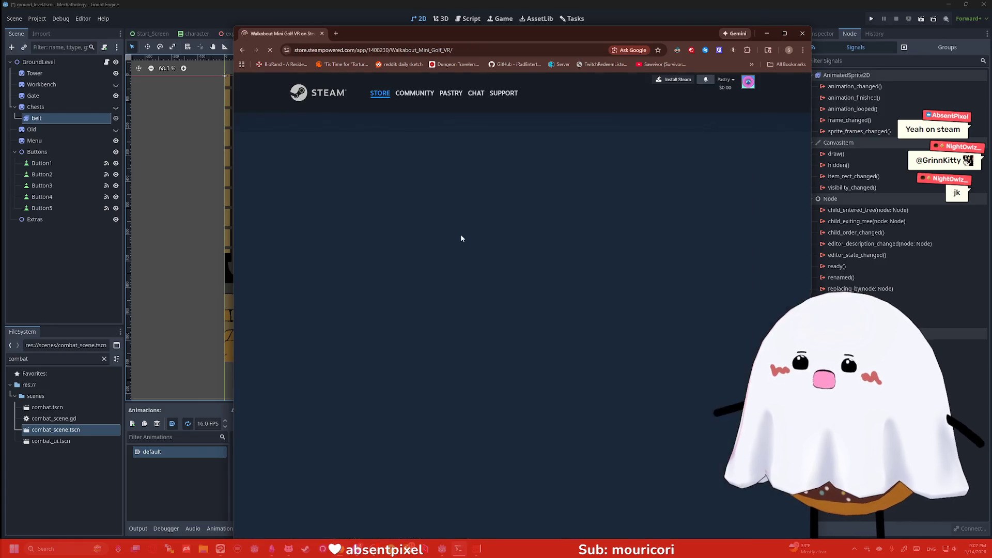
- Open the Walkabout Mini Golf: Tokyo DLC page from the game's content list
scroll(462, 238, "down", 15)
scroll(457, 238, "down", 10)
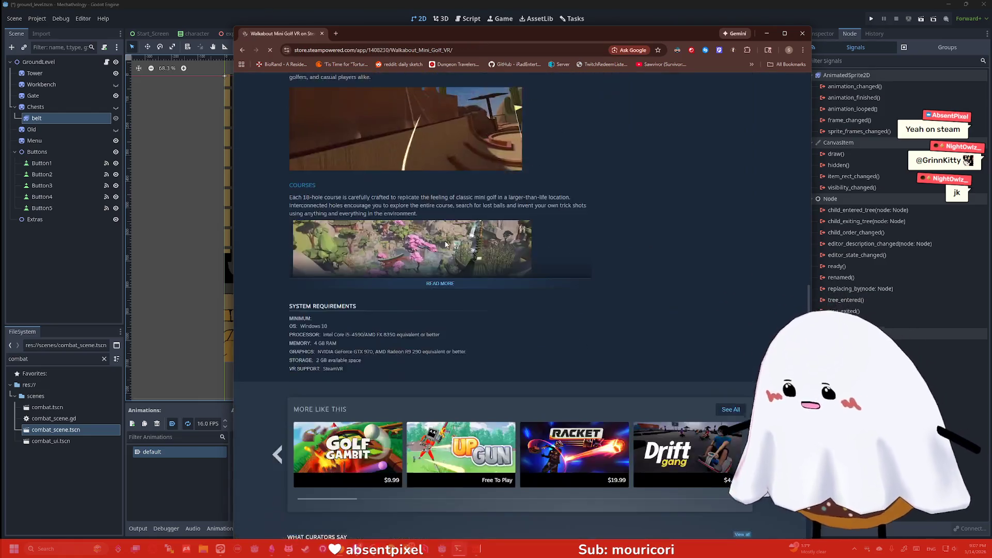
scroll(436, 200, "up", 3)
scroll(436, 200, "up", 3)
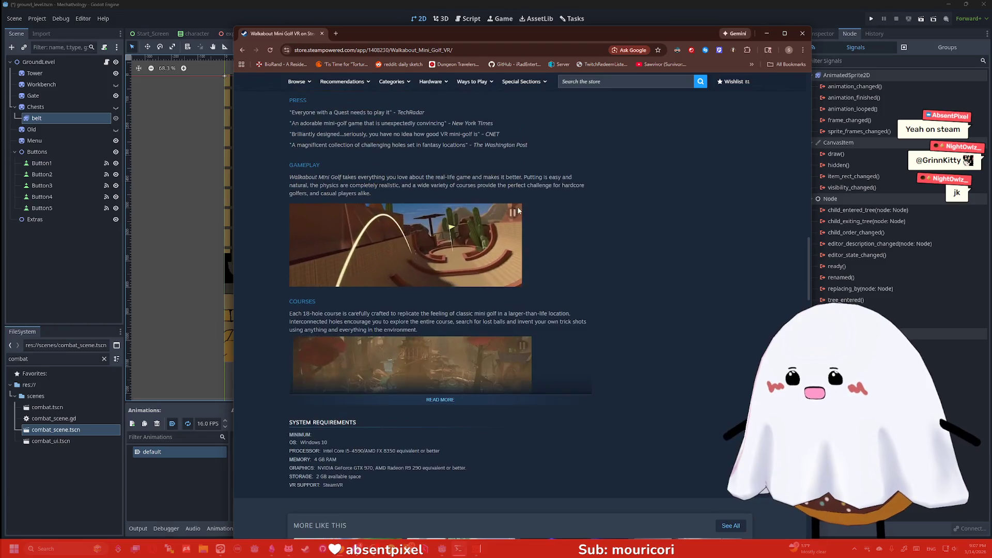
scroll(455, 204, "down", 7)
scroll(479, 211, "up", 7)
scroll(479, 211, "up", 12)
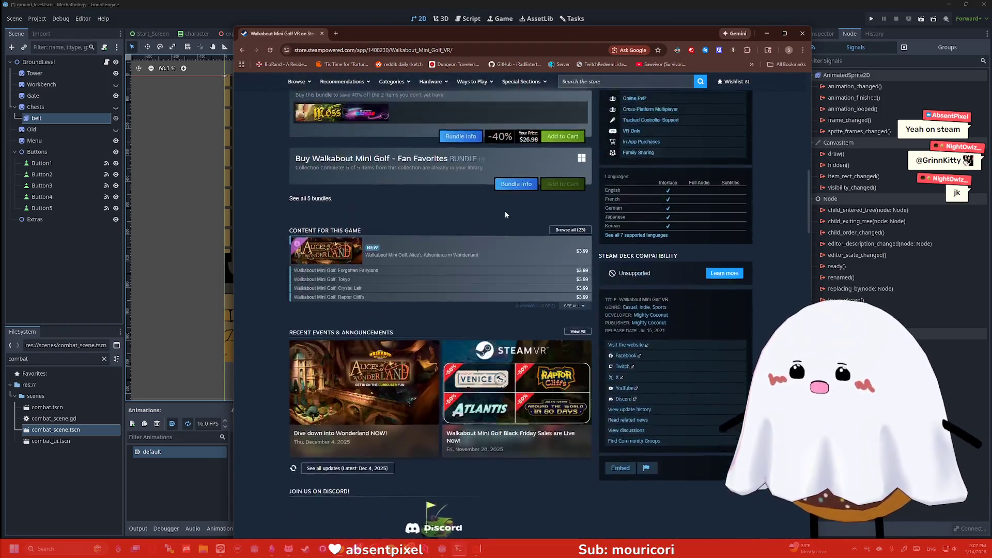
scroll(408, 330, "down", 3)
left_click(376, 383)
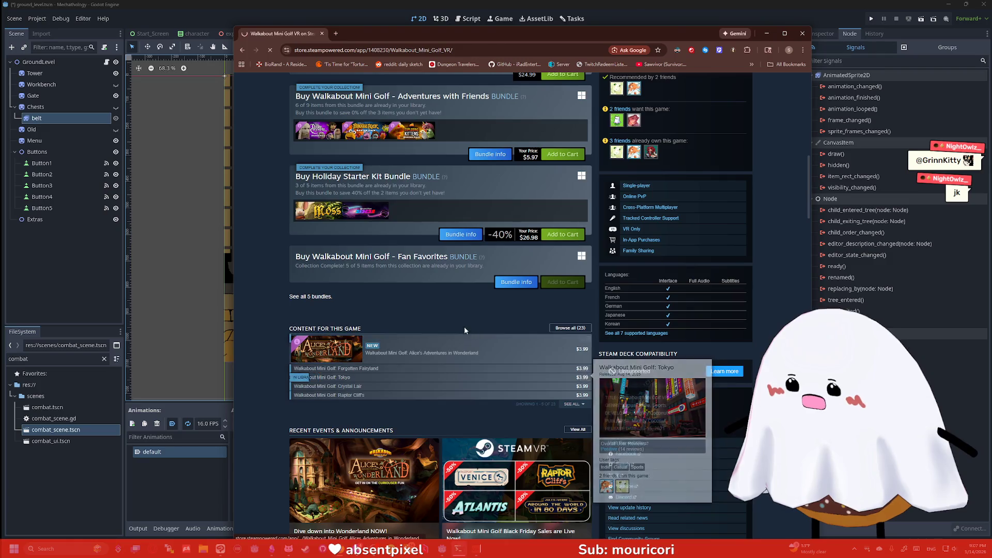
- Look over the details on the Tokyo DLC store page
scroll(501, 287, "down", 10)
scroll(468, 259, "up", 2)
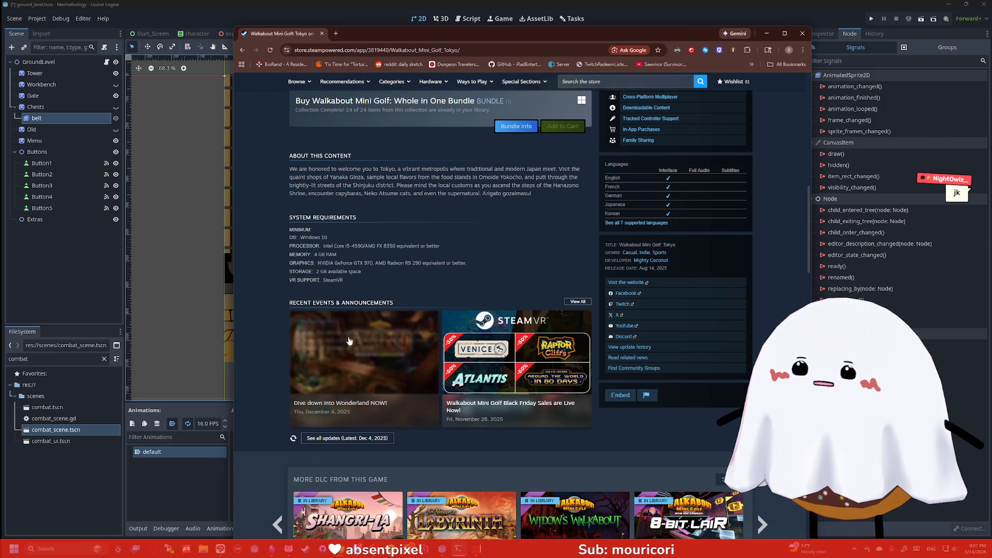
scroll(416, 261, "up", 5)
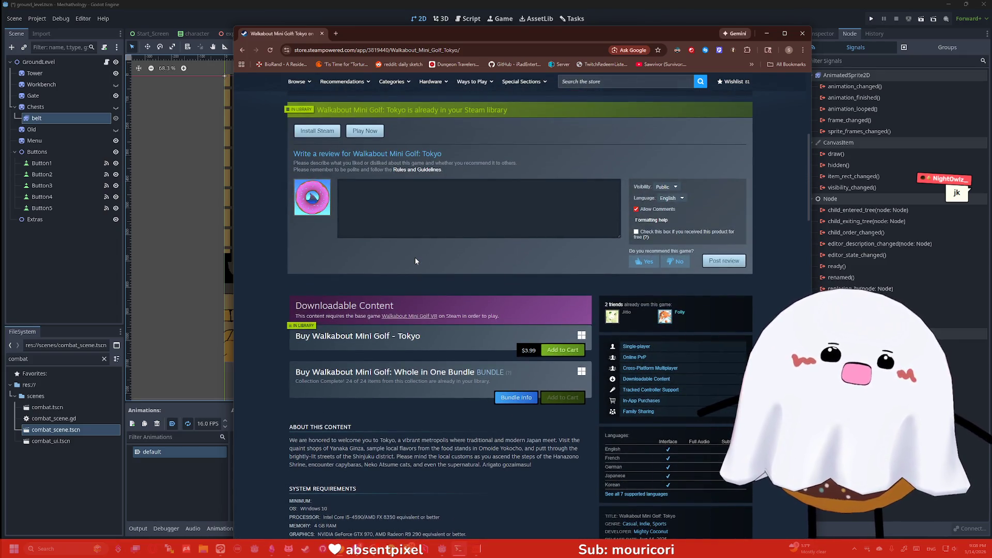
scroll(416, 261, "up", 6)
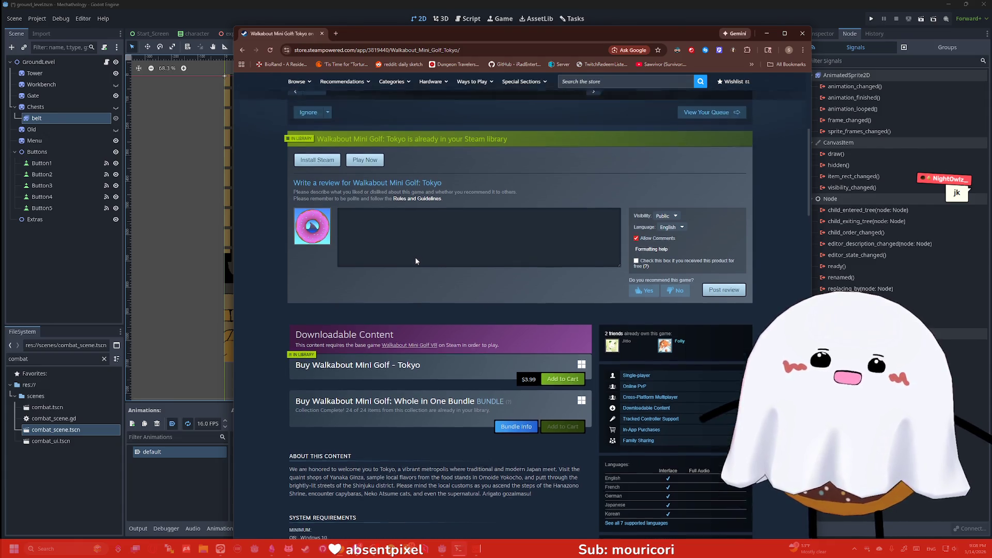
scroll(392, 291, "down", 10)
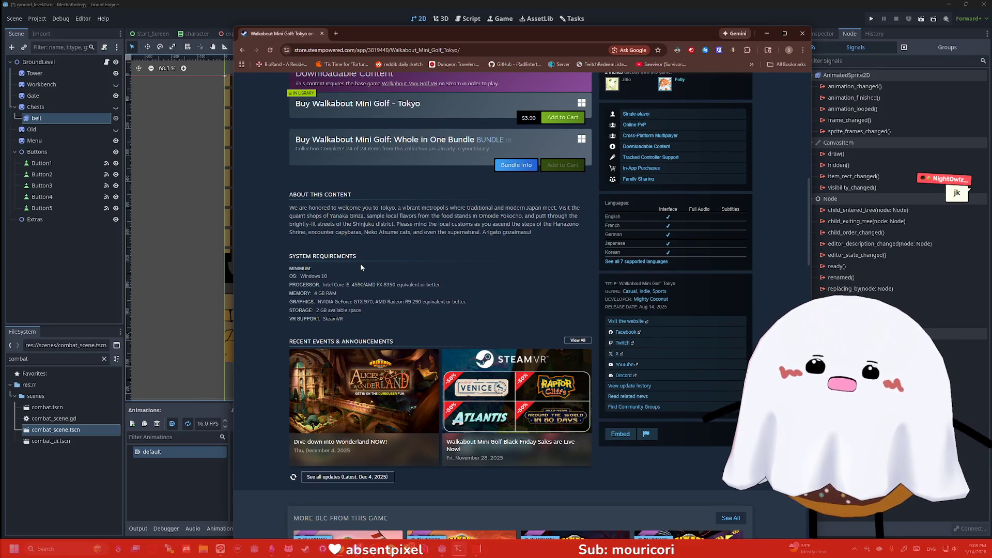
scroll(361, 267, "up", 10)
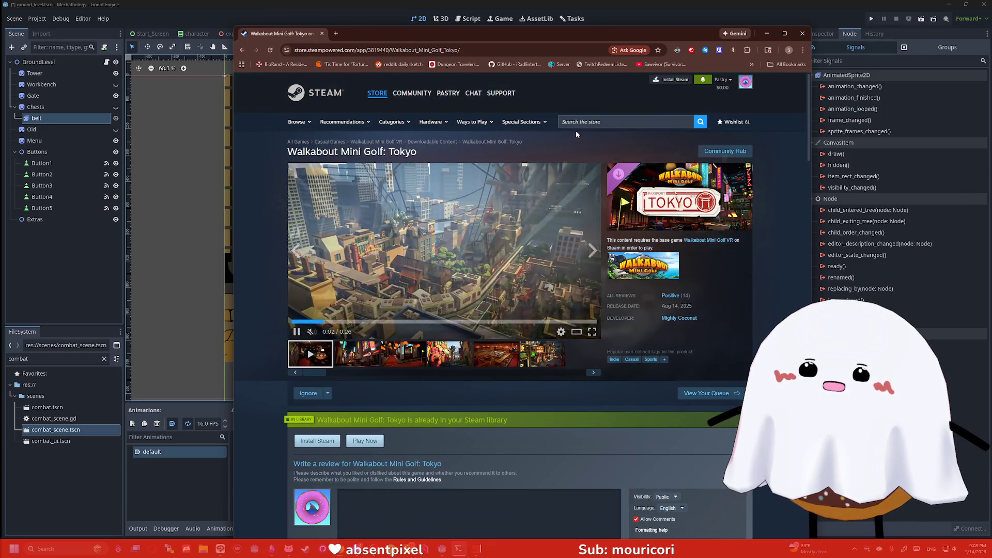
- Search the Steam store for 'unheim' and look over the UNHEIM store page
left_click(574, 123)
type("unheim")
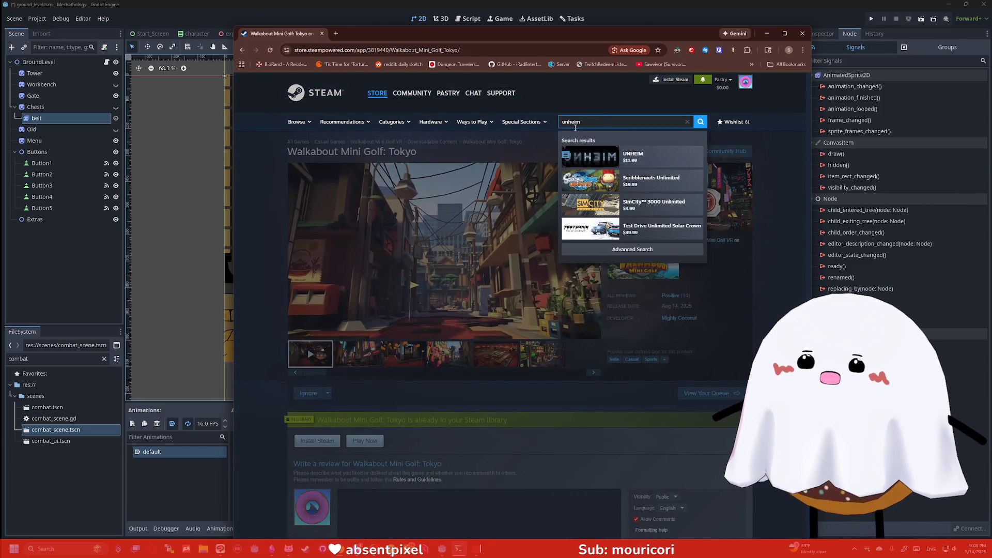
left_click(620, 155)
scroll(490, 264, "down", 5)
scroll(490, 265, "down", 7)
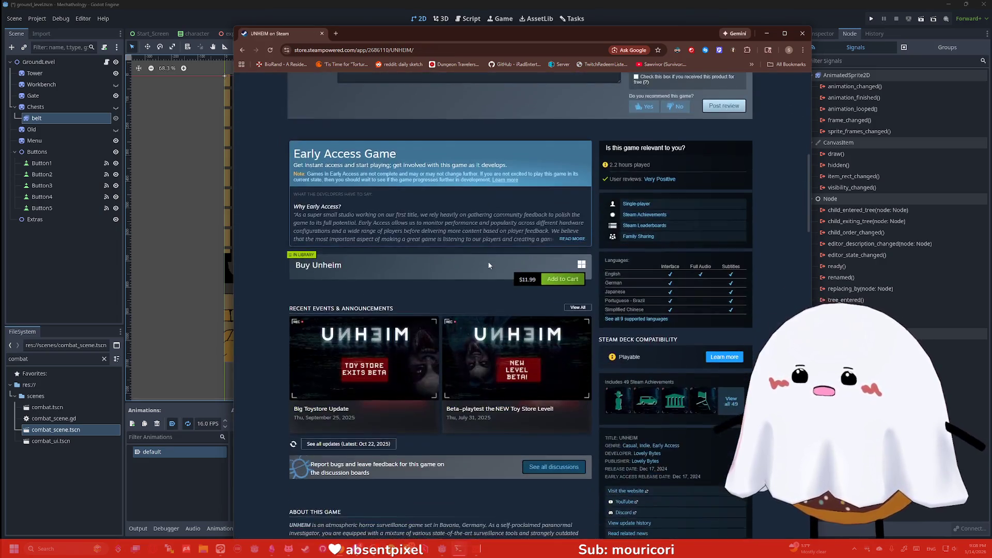
scroll(474, 259, "up", 8)
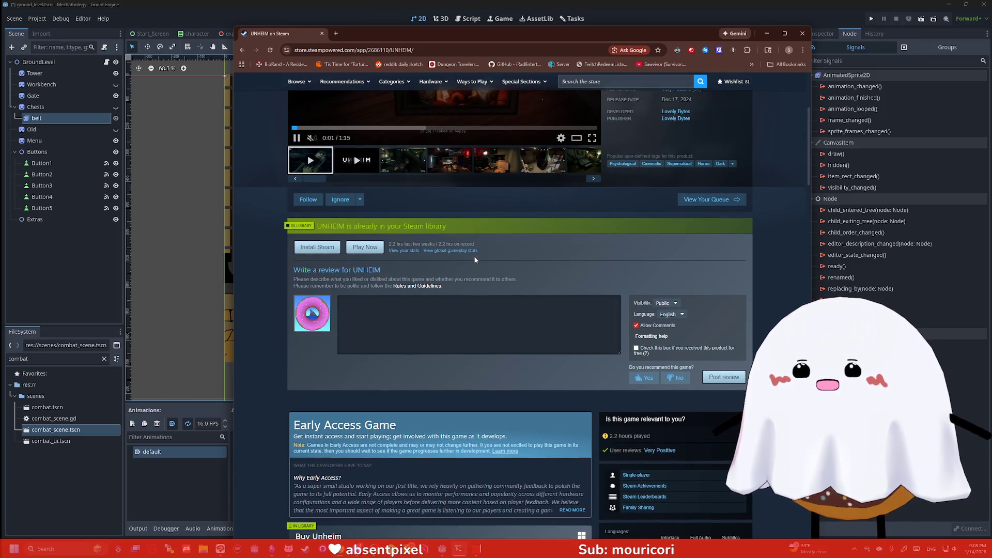
scroll(475, 259, "up", 4)
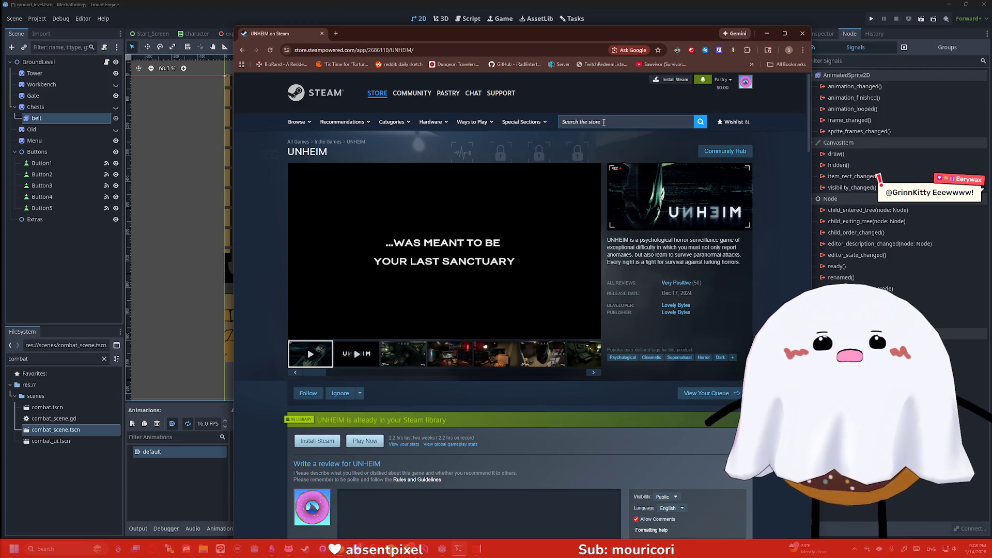
left_click(444, 50)
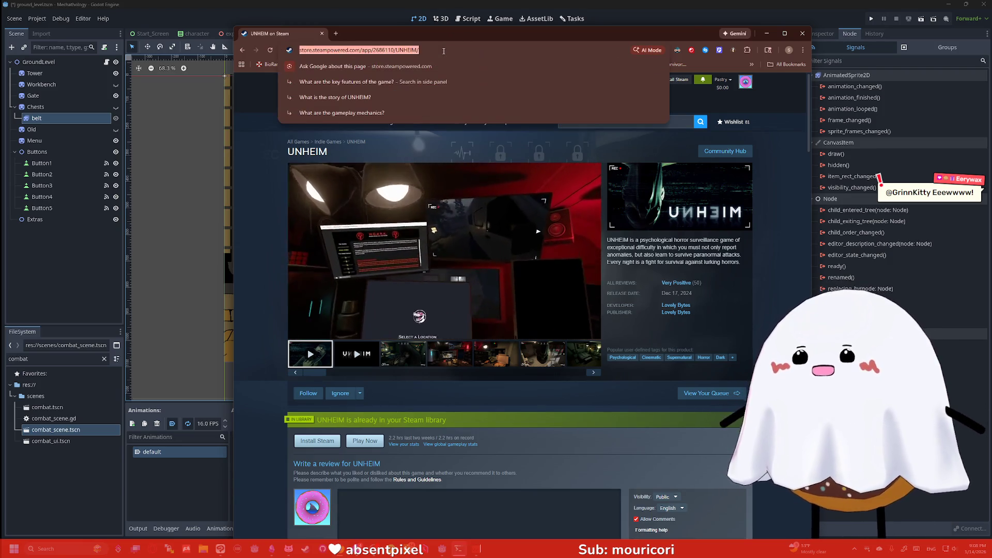
- Google 'steam what game has a lot of generative ai', then return to Steam and search 'front mission 3'
type("steam wha")
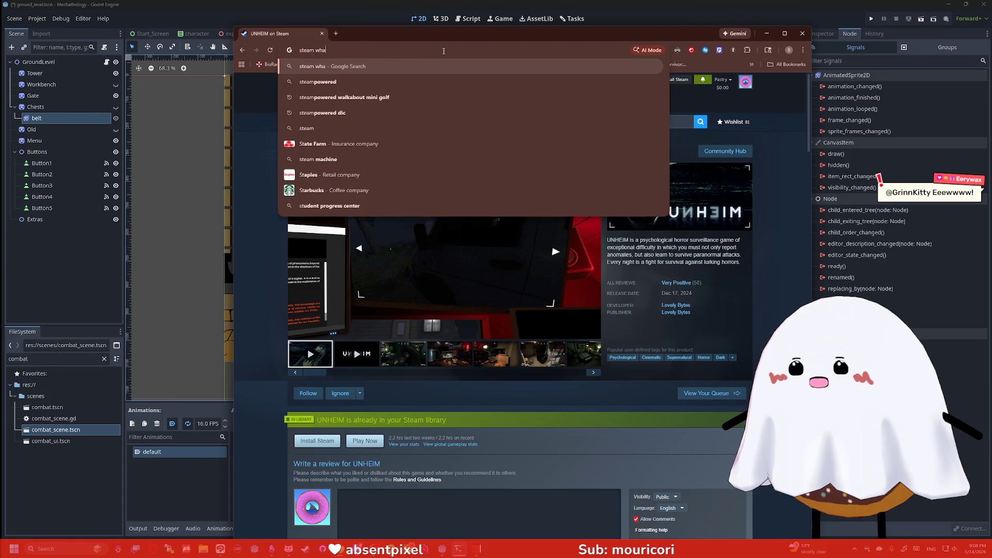
type("t game u")
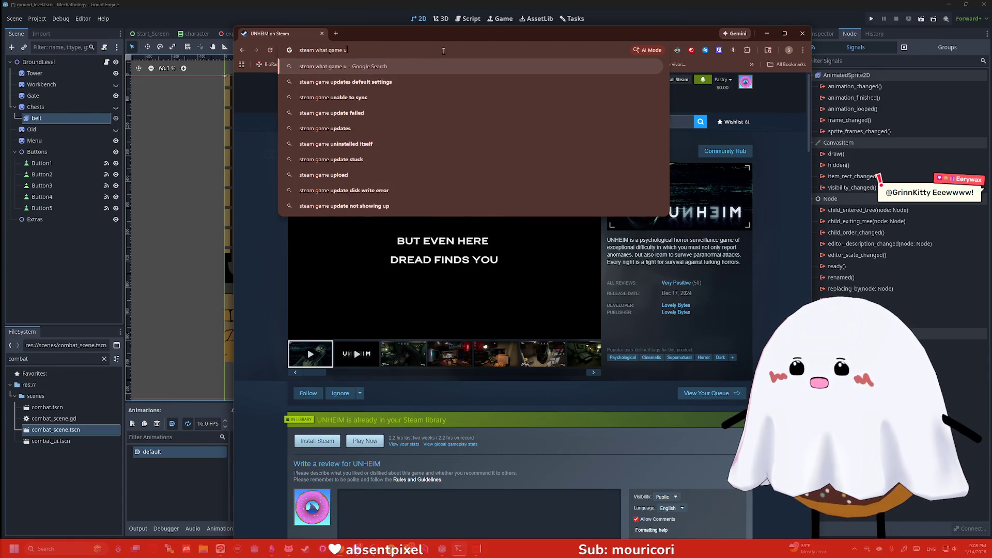
key("BackSpace")
type("has a lot of gene")
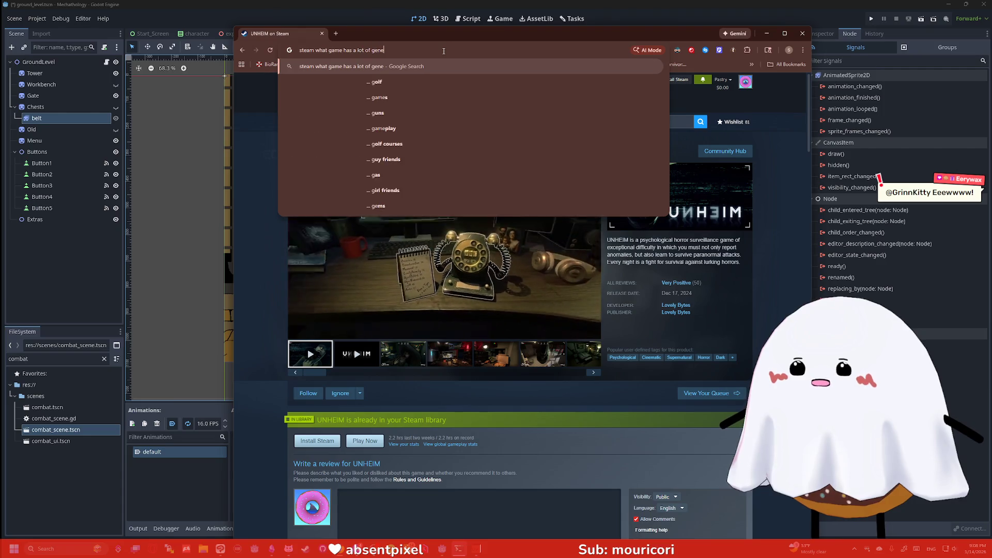
type("rative ai")
key("Return")
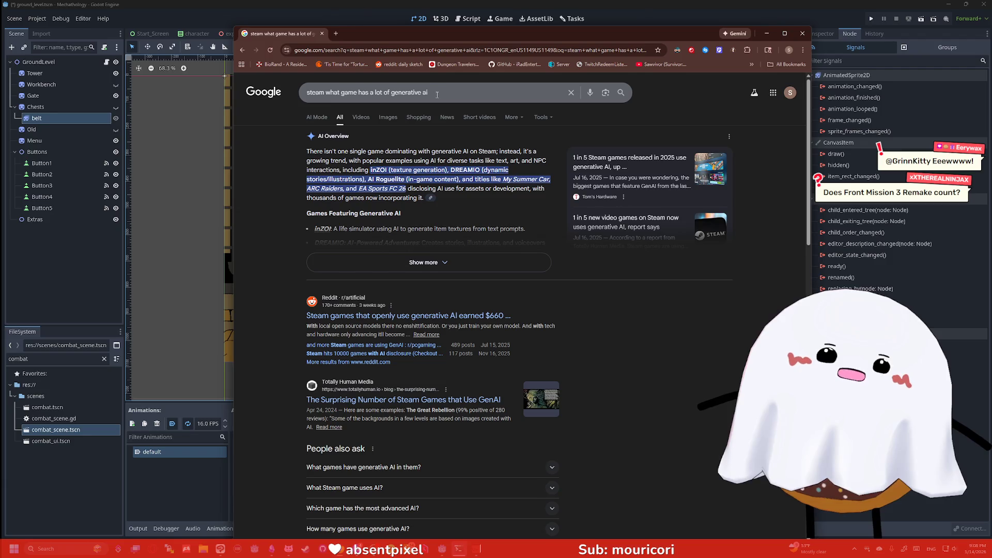
left_click(242, 50)
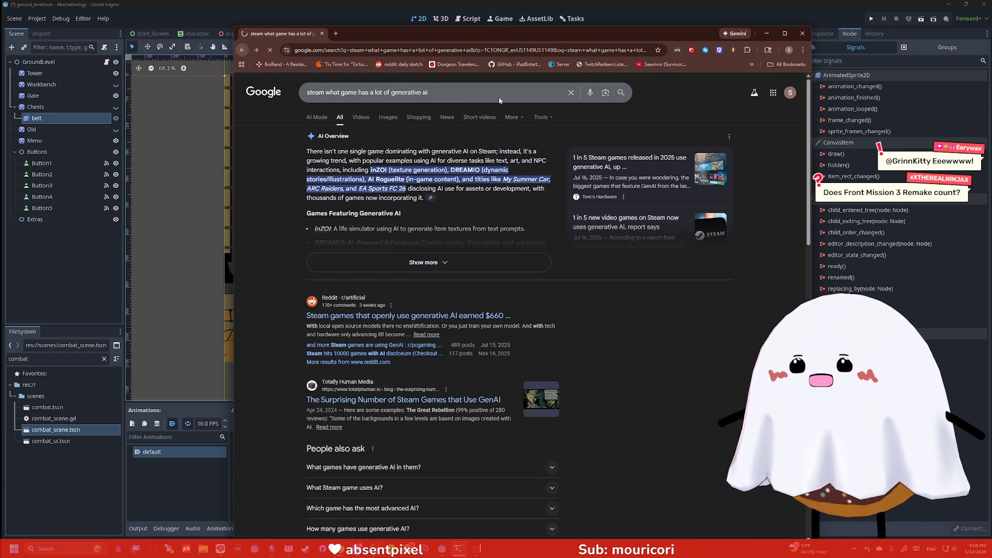
type("front mission 3")
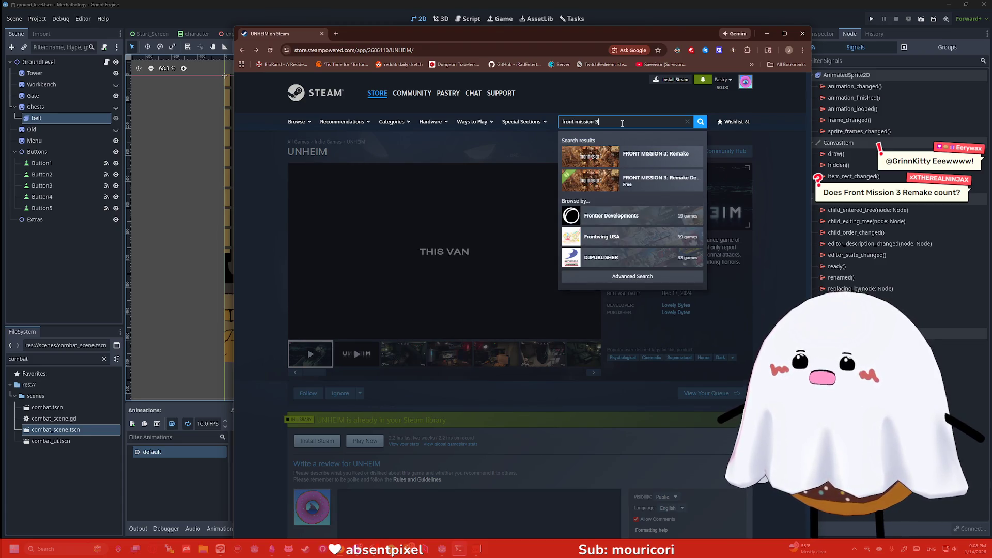
- Open and scroll through the FRONT MISSION 3: Remake store page
left_click(655, 155)
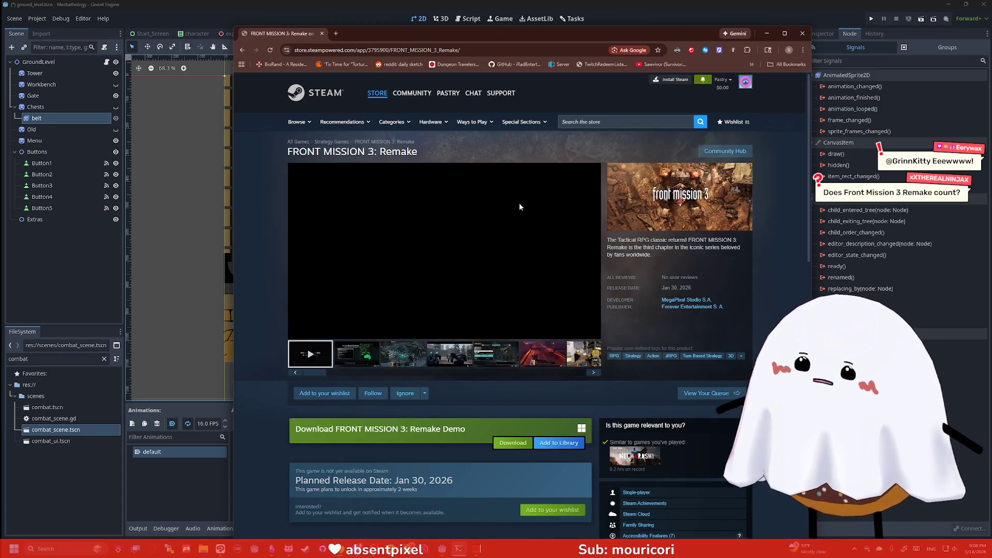
scroll(519, 203, "down", 8)
scroll(491, 239, "down", 7)
scroll(468, 250, "up", 6)
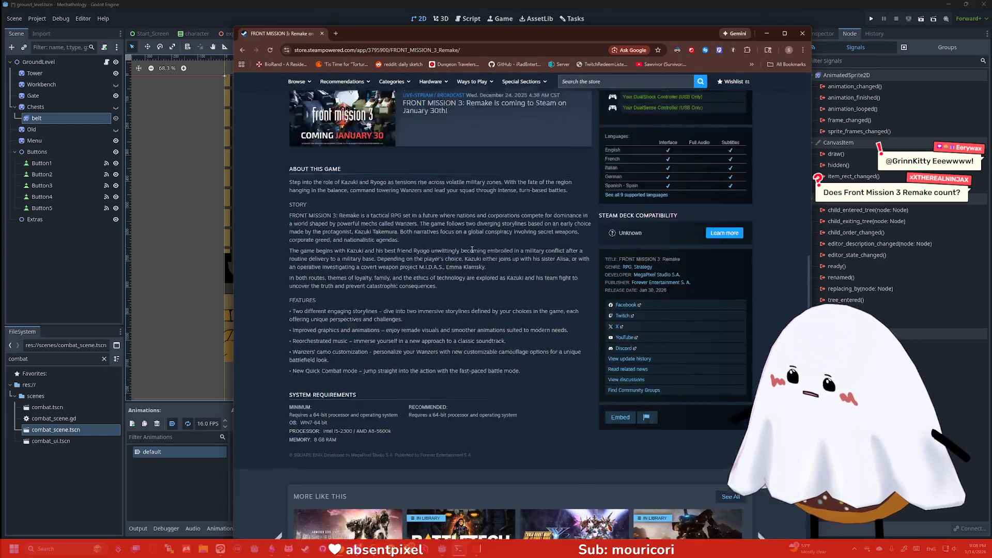
scroll(472, 252, "down", 3)
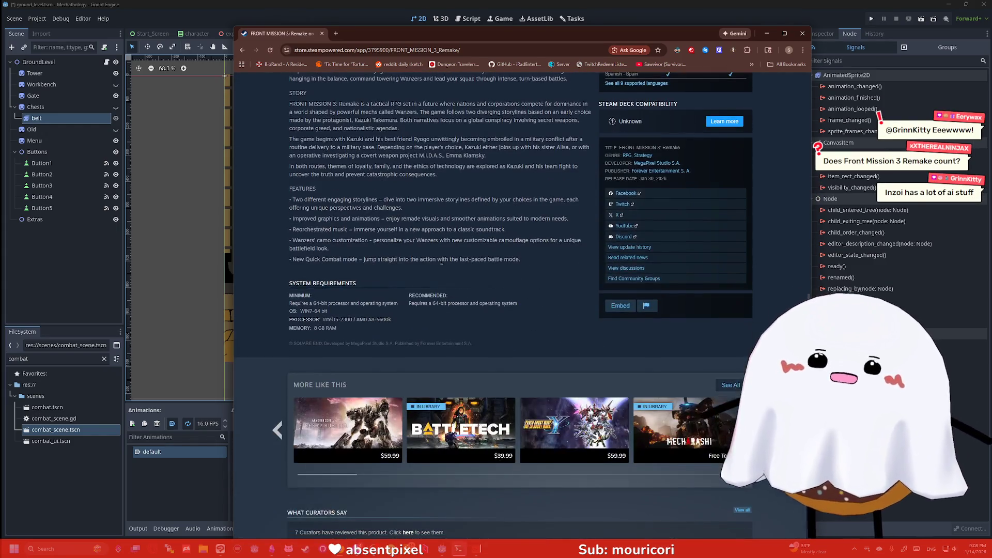
scroll(507, 268, "up", 15)
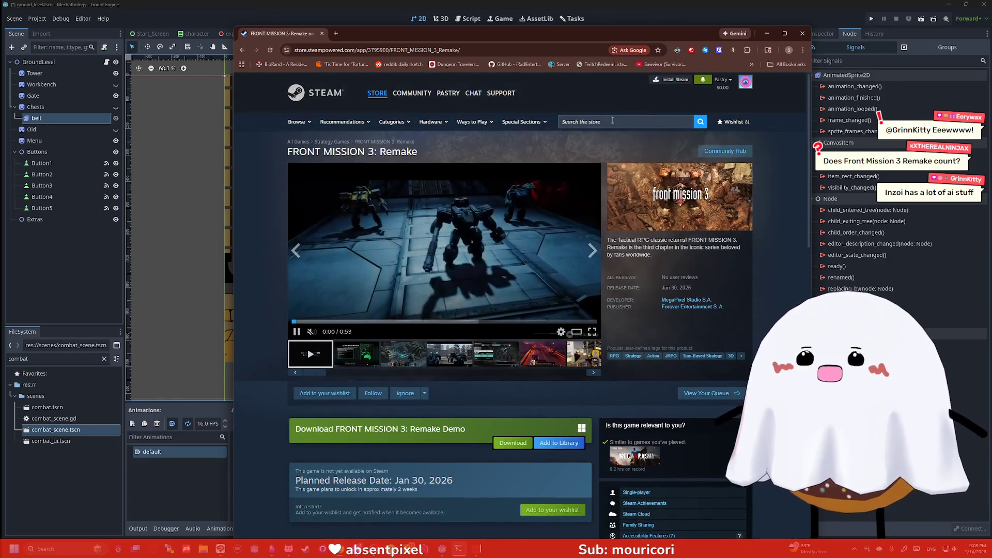
- Search the Steam store for 'inzoi' and open the inZOI page
left_click(612, 121)
type("inzoi")
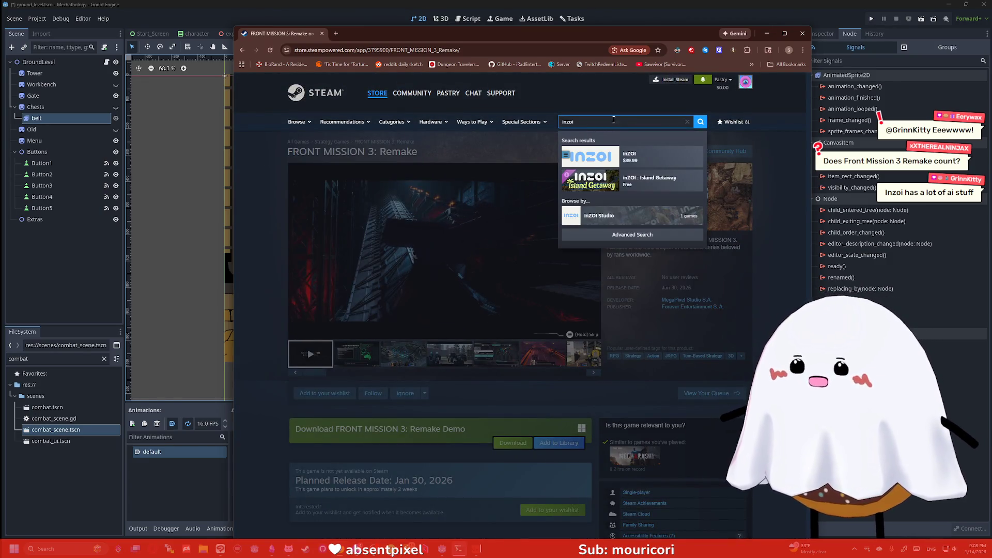
left_click(609, 159)
- Scroll the inZOI page and open the inZOI: Island Getaway DLC page
scroll(532, 181, "down", 15)
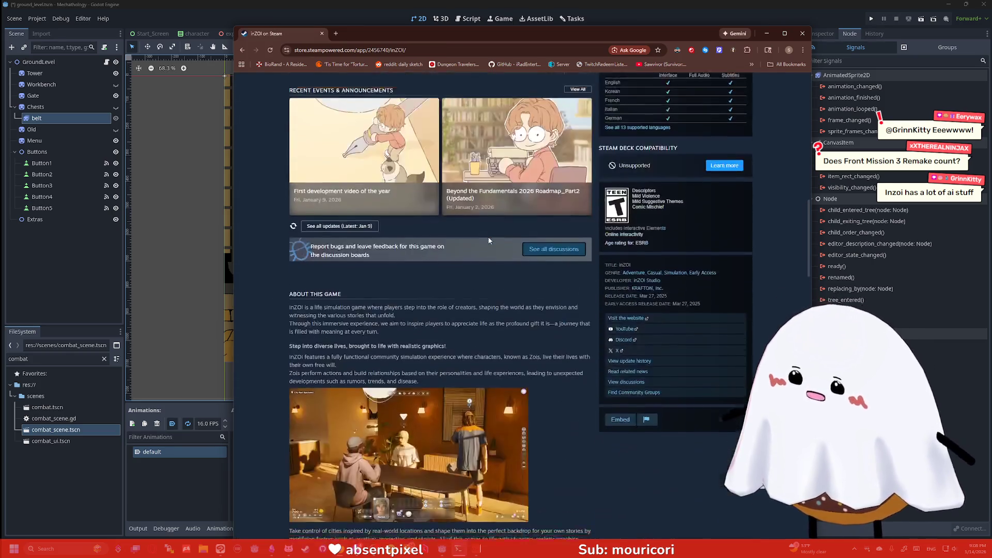
scroll(490, 240, "down", 5)
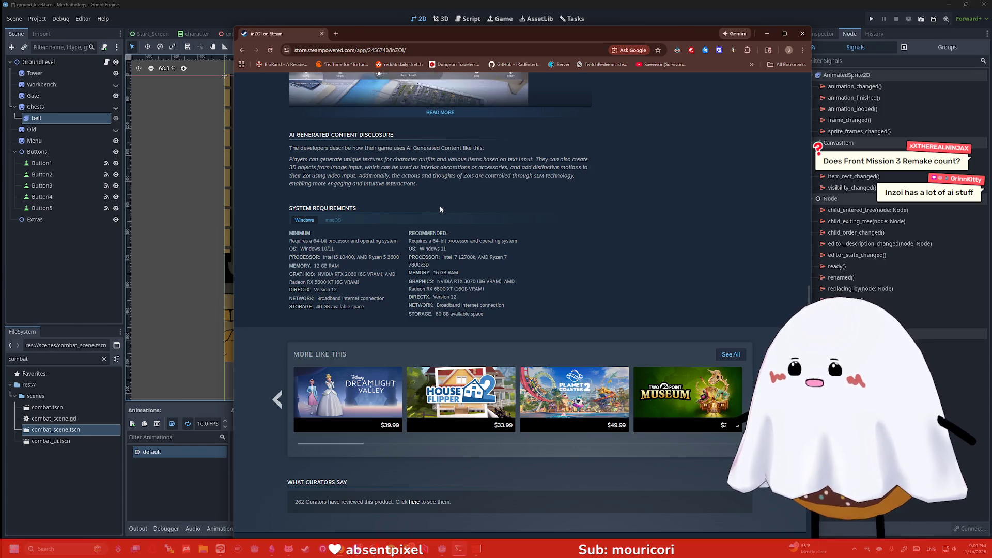
scroll(425, 203, "up", 2)
scroll(426, 209, "up", 15)
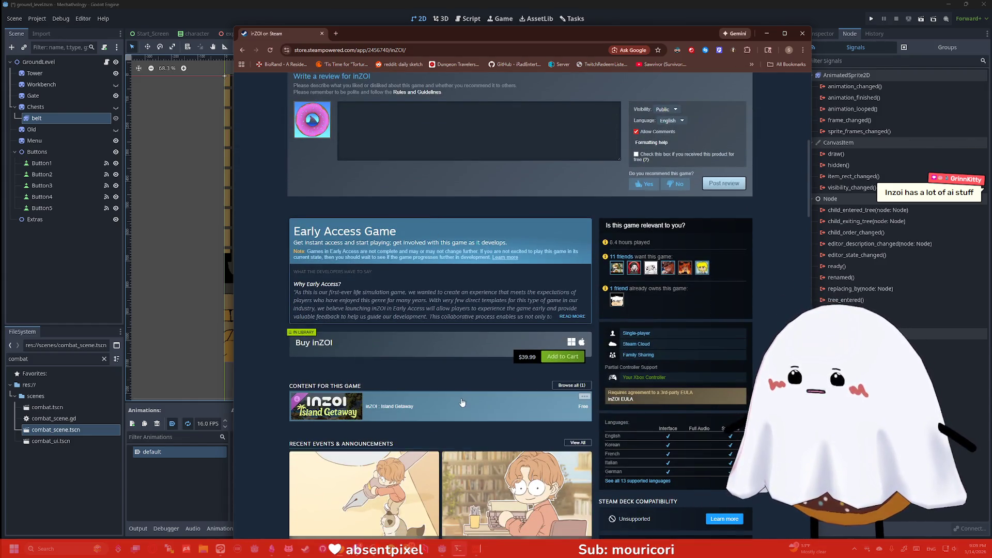
left_click(459, 406)
- Highlight and read the DLC's AI-generated content disclosure and system requirements
scroll(476, 341, "down", 12)
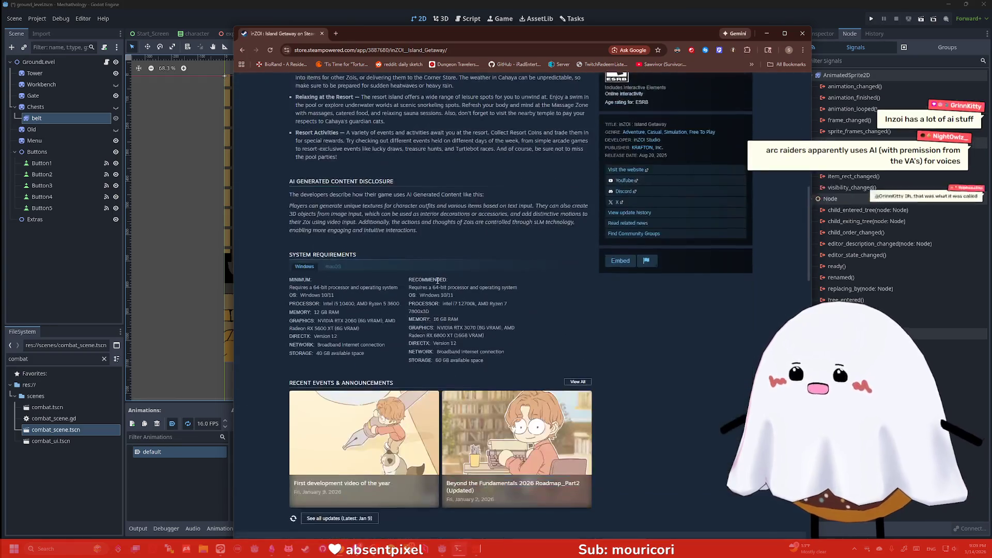
left_click_drag(393, 256, 324, 202)
mouse_move(418, 230)
left_mouse_down()
mouse_move(290, 205)
mouse_move(281, 191)
mouse_move(311, 198)
left_mouse_up()
left_click(311, 198)
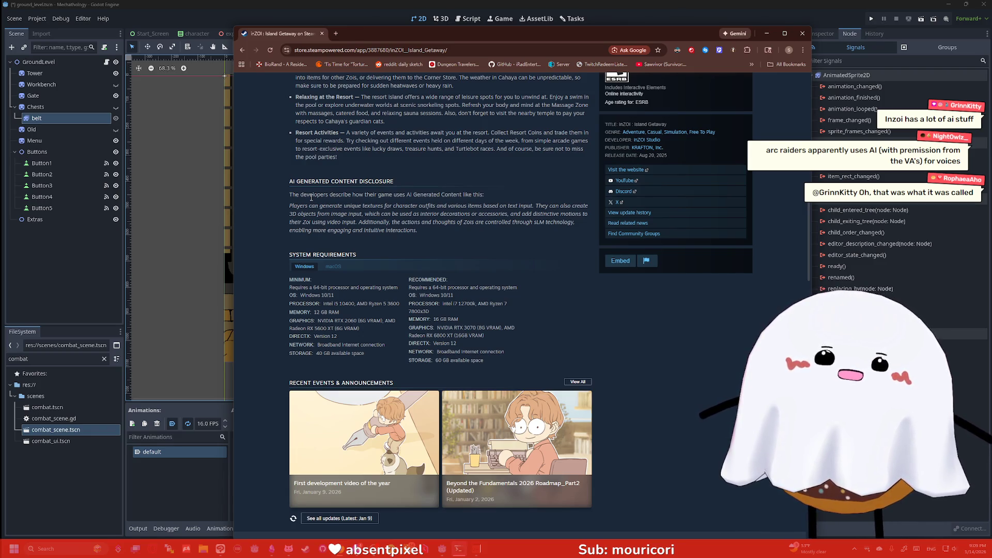
left_click_drag(451, 240, 281, 181)
left_click(305, 195)
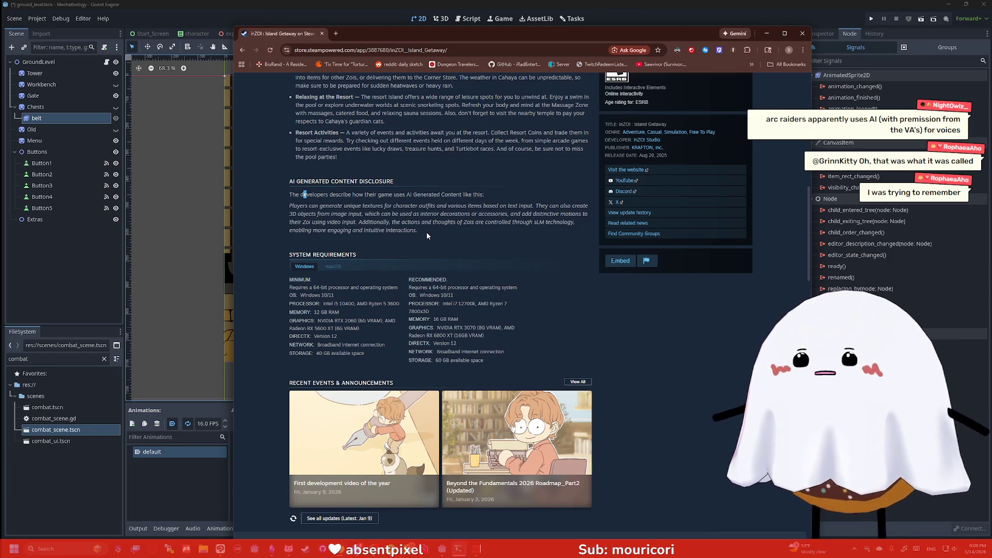
- Return to the base inZOI store page
scroll(427, 232, "up", 3)
scroll(427, 233, "up", 6)
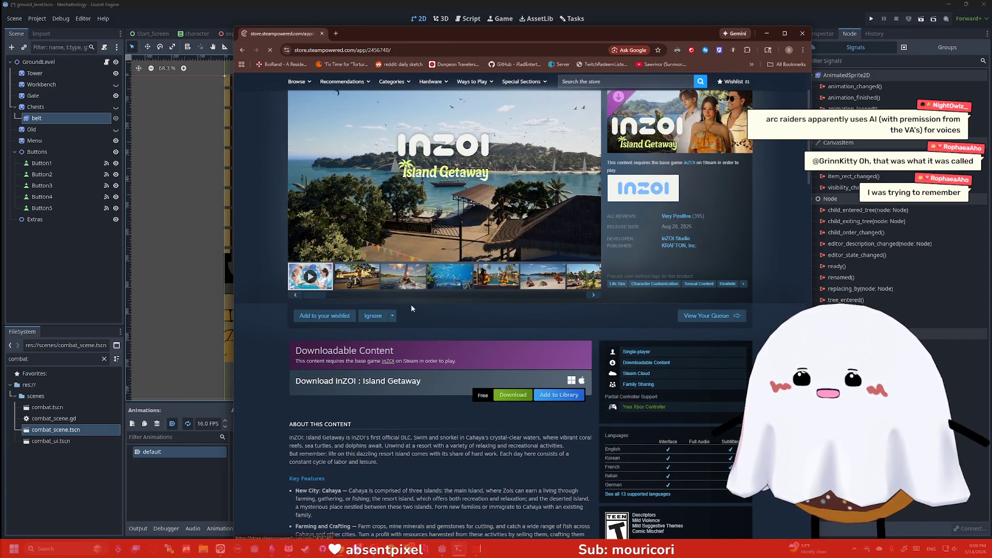
left_click(388, 360)
- Read inZOI's AI disclosure, highlighting the sLM technology and texture-generation sentences
scroll(419, 289, "down", 4)
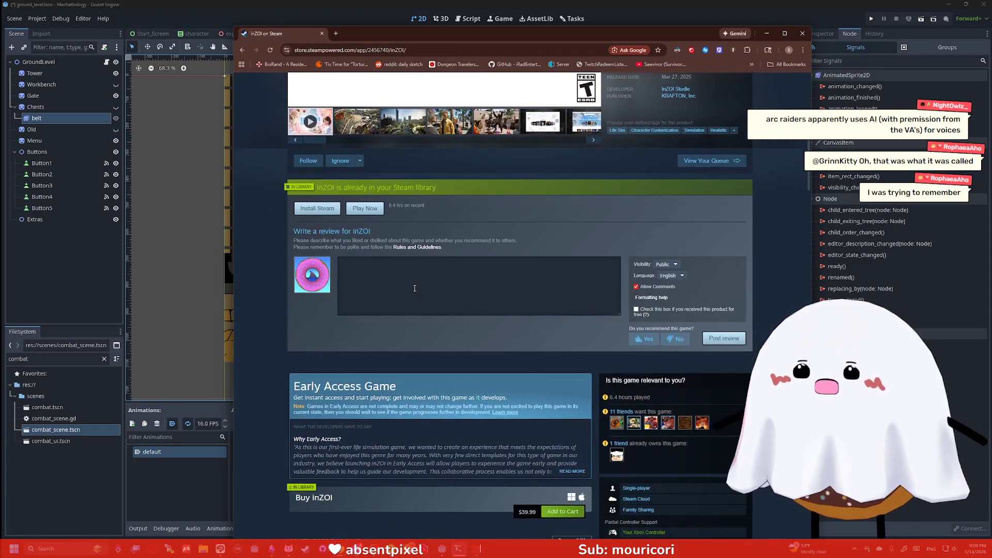
scroll(401, 273, "up", 3)
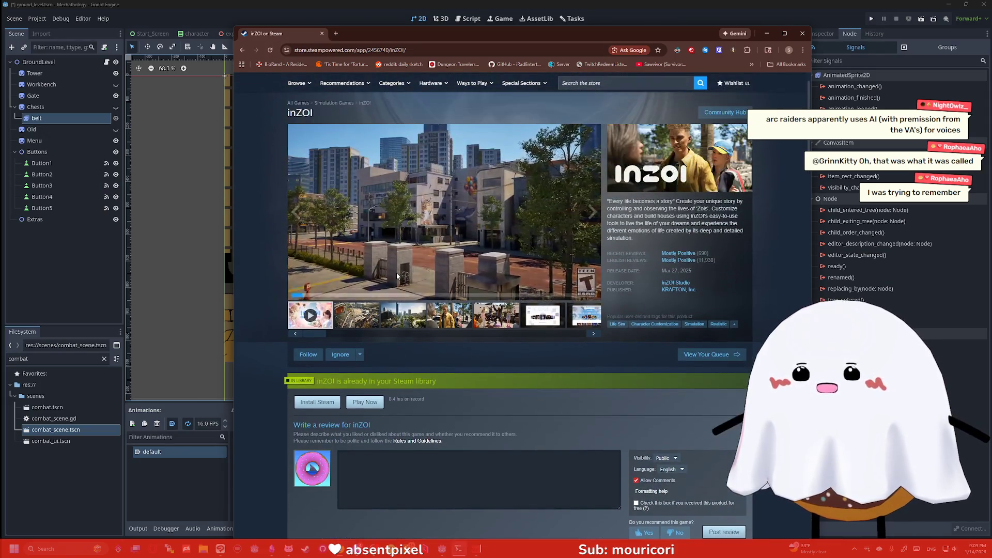
scroll(386, 271, "down", 1)
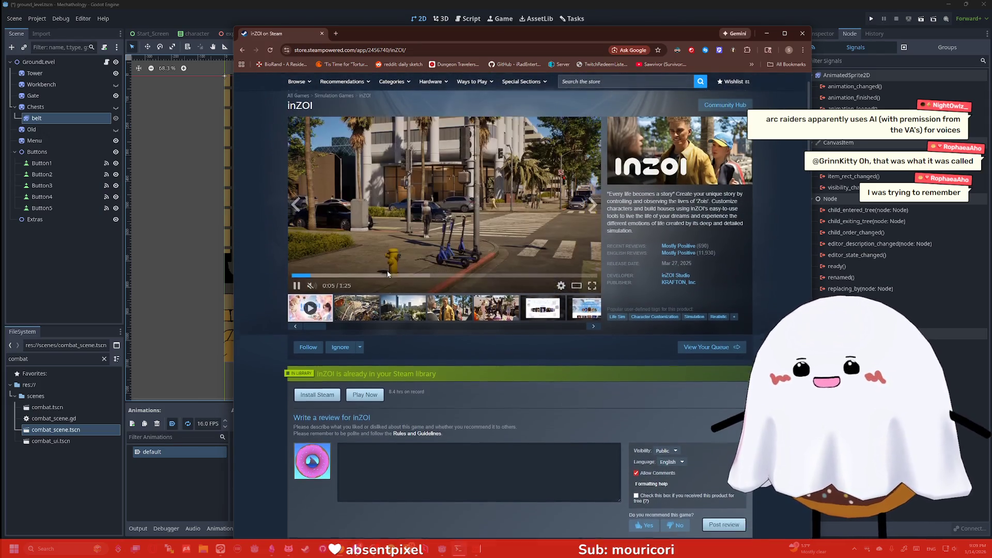
scroll(383, 260, "down", 10)
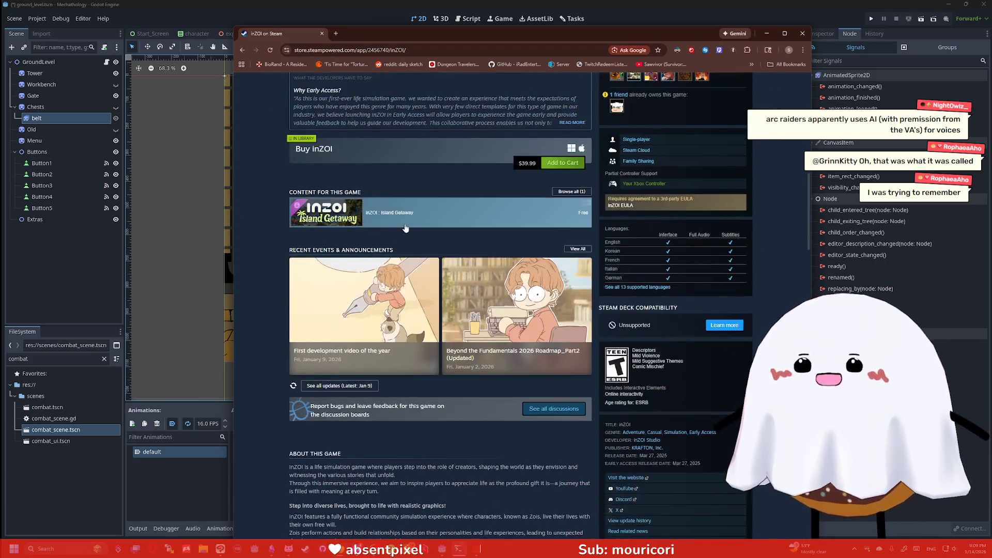
scroll(382, 249, "down", 5)
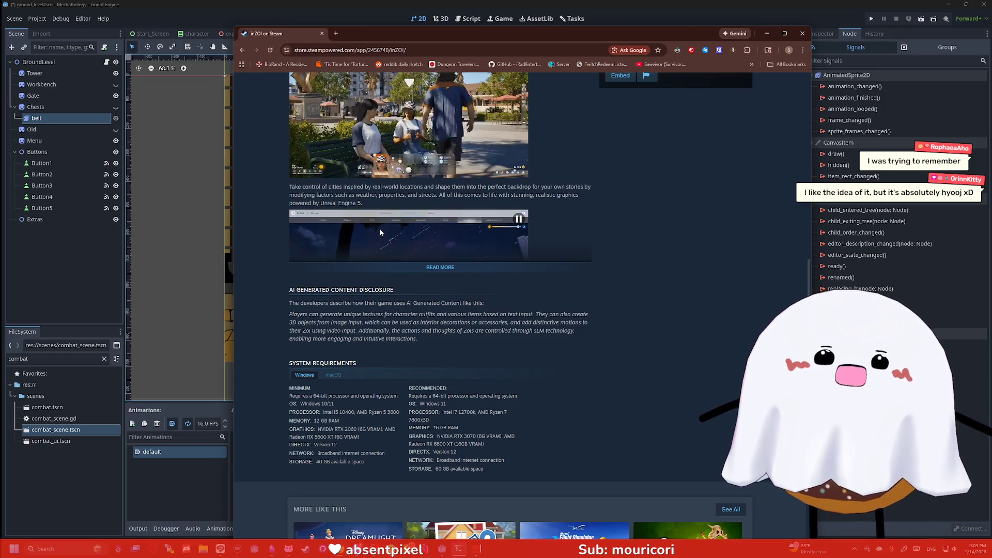
scroll(419, 257, "down", 1)
left_click_drag(429, 263, 290, 237)
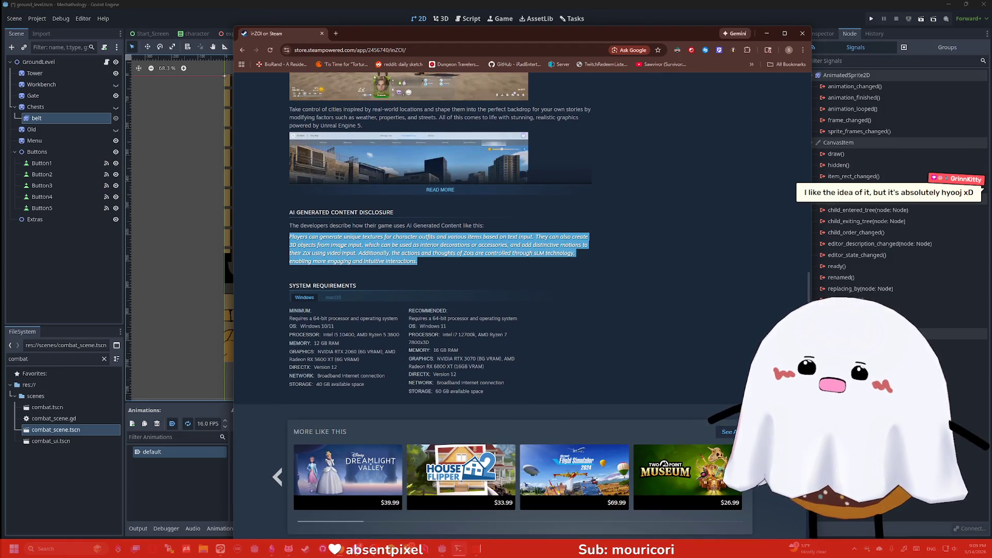
left_click(373, 255)
left_click_drag(334, 247, 509, 245)
left_click_drag(499, 253, 577, 251)
left_click(431, 254)
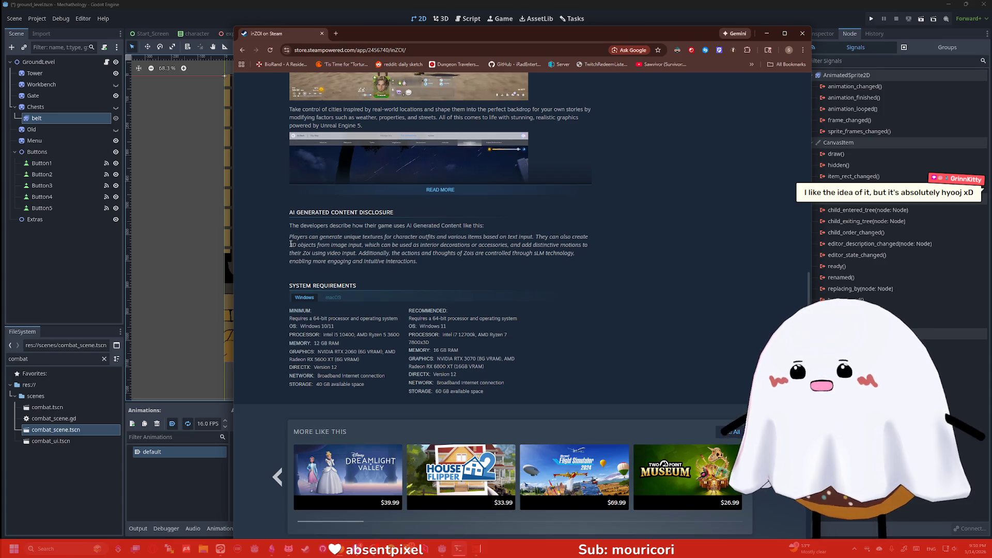
left_click_drag(290, 236, 520, 238)
left_click(519, 238)
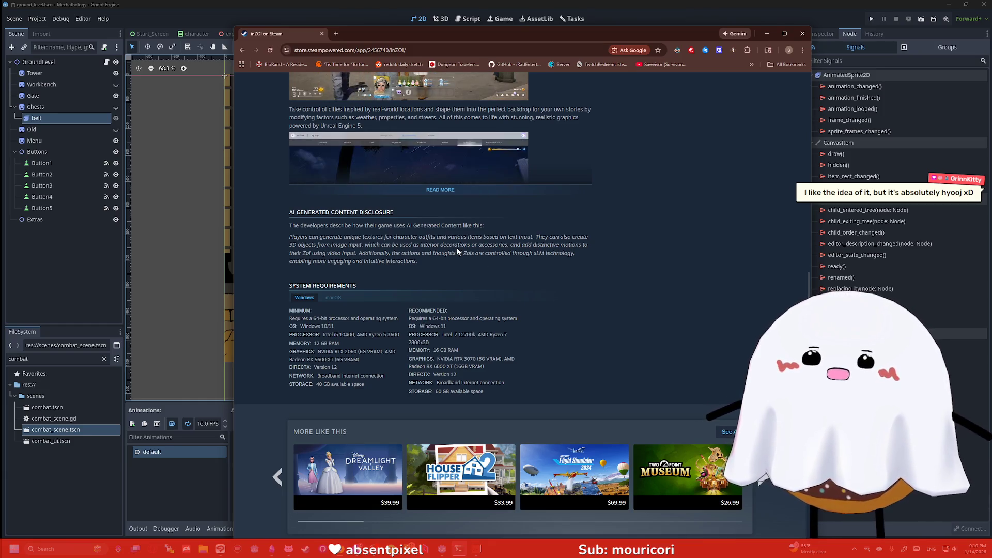
- Scroll back to the top and close the browser window
scroll(456, 251, "up", 6)
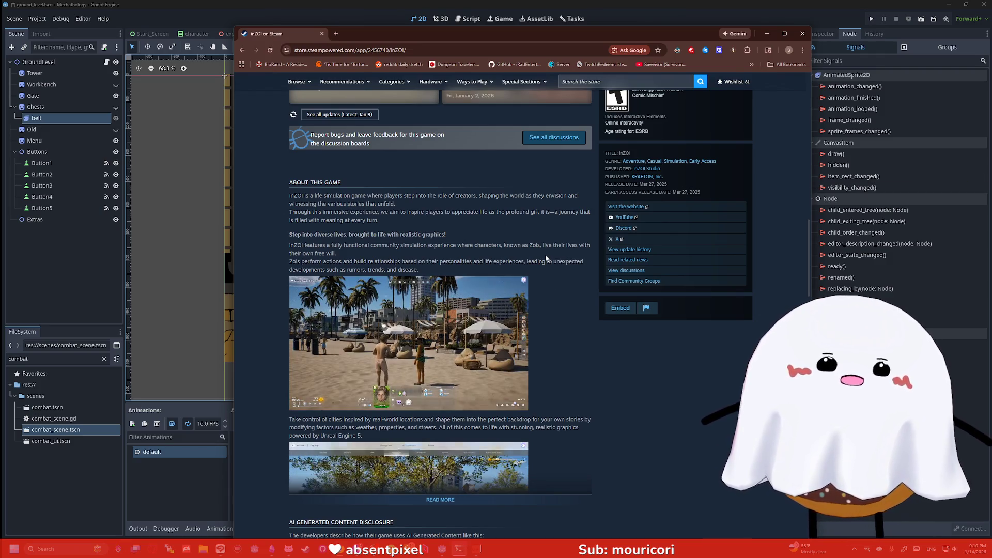
scroll(529, 263, "up", 3)
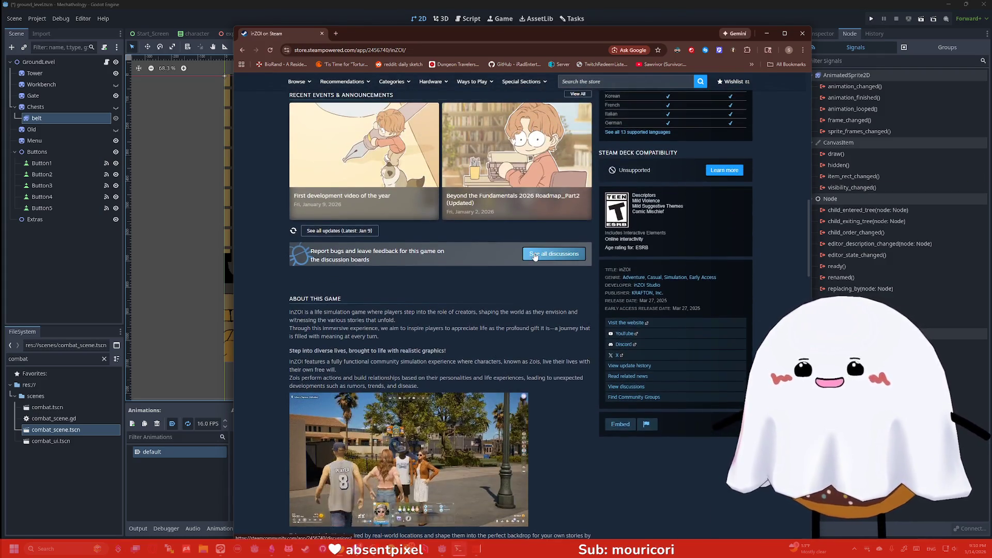
scroll(535, 257, "up", 5)
scroll(556, 200, "up", 6)
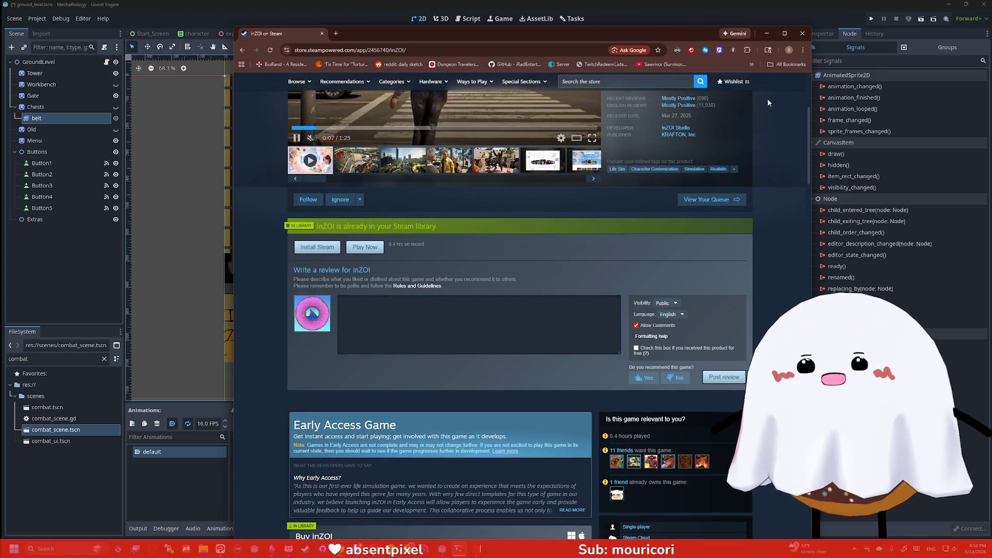
left_click(803, 33)
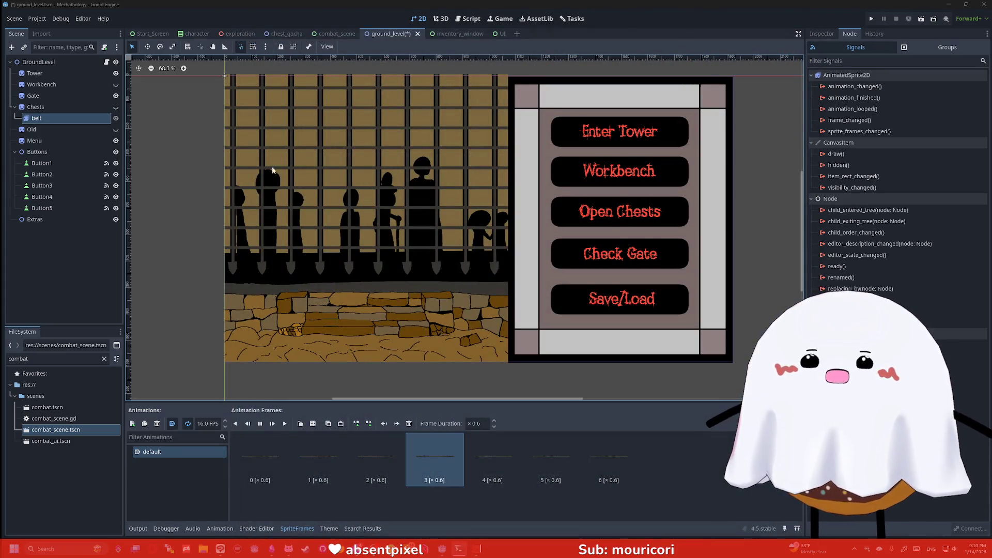
- Deselect the belt node and zoom and pan the hub scene view
left_click(213, 173)
scroll(218, 188, "down", 1)
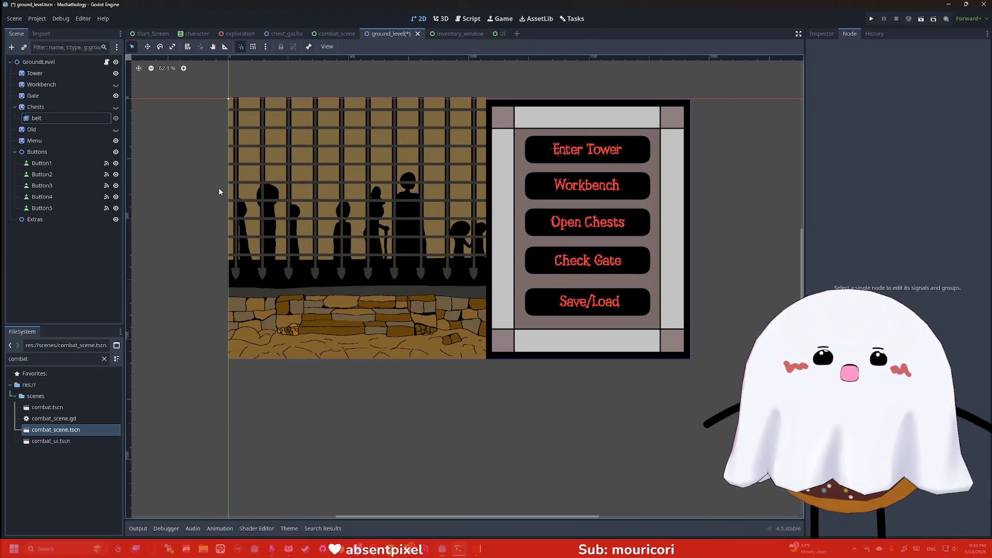
scroll(216, 181, "up", 2)
left_click_drag(206, 185, 201, 217)
scroll(201, 217, "down", 1)
scroll(201, 217, "up", 1)
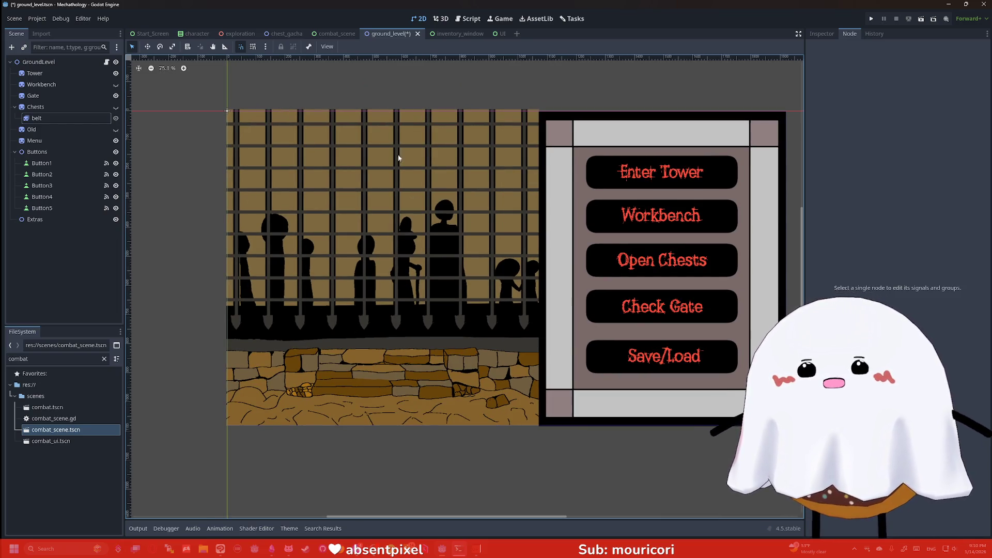
scroll(435, 101, "down", 1)
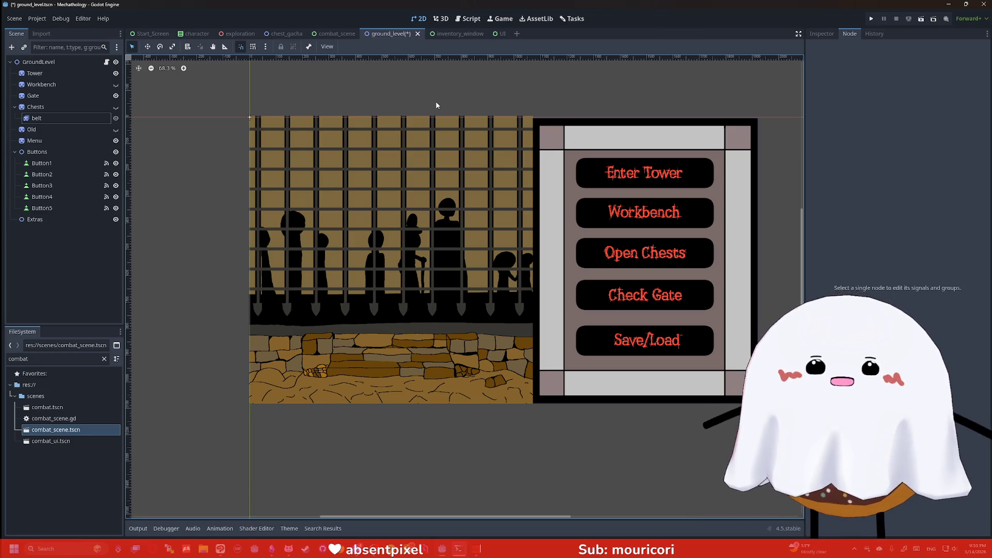
left_click_drag(461, 97, 442, 114)
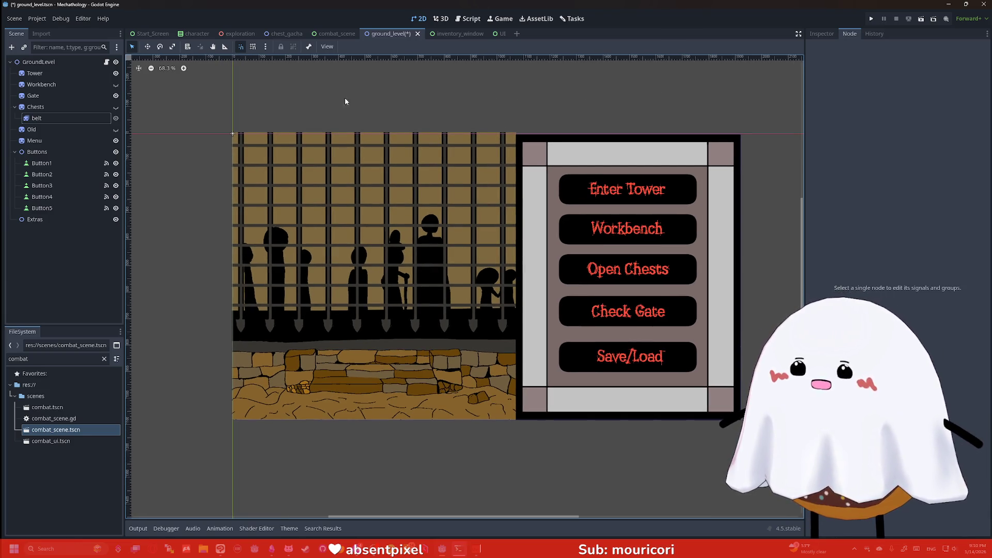
- Select the Chests sprite so its Sprite2D signals show in the Node tab
left_click(89, 110)
left_click(254, 106)
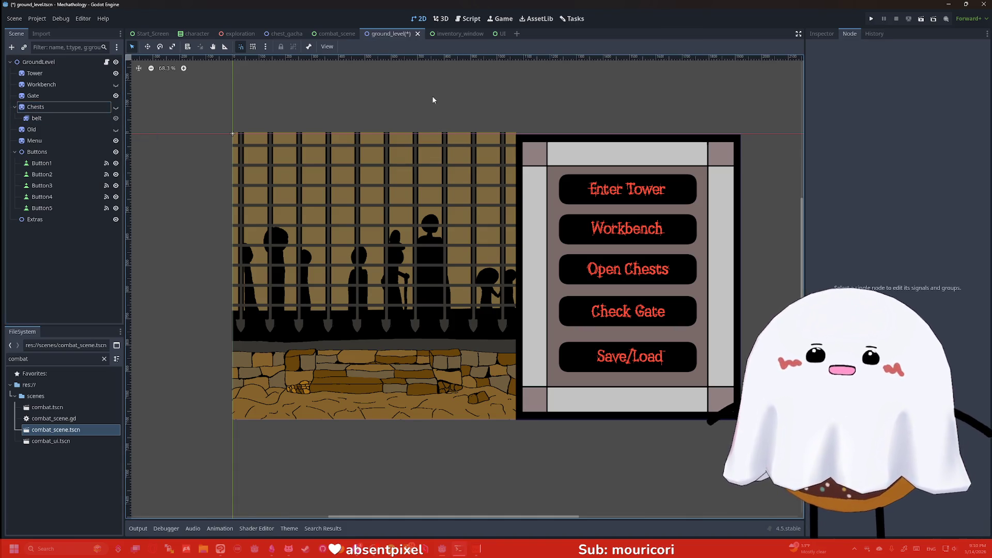
left_click(324, 130)
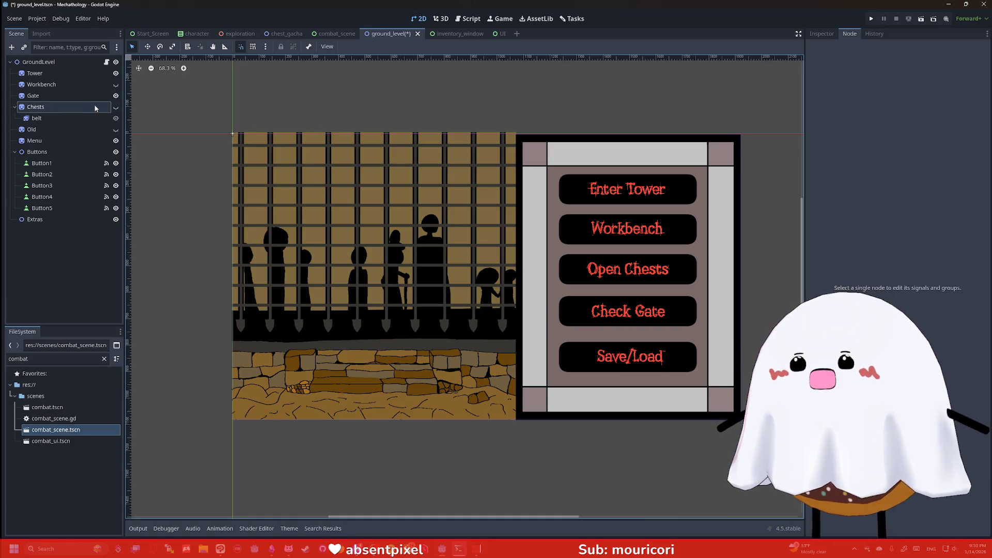
left_click(321, 97)
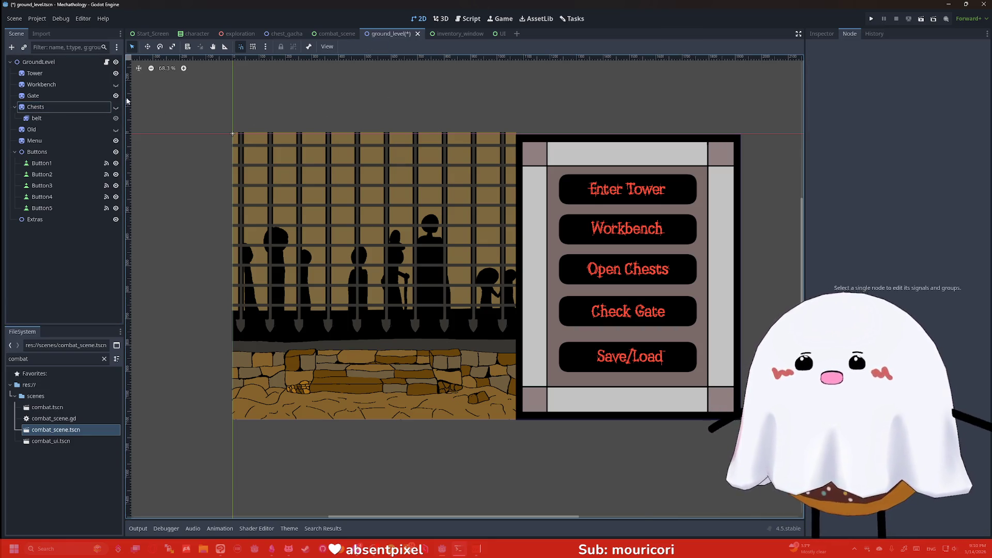
left_click(71, 104)
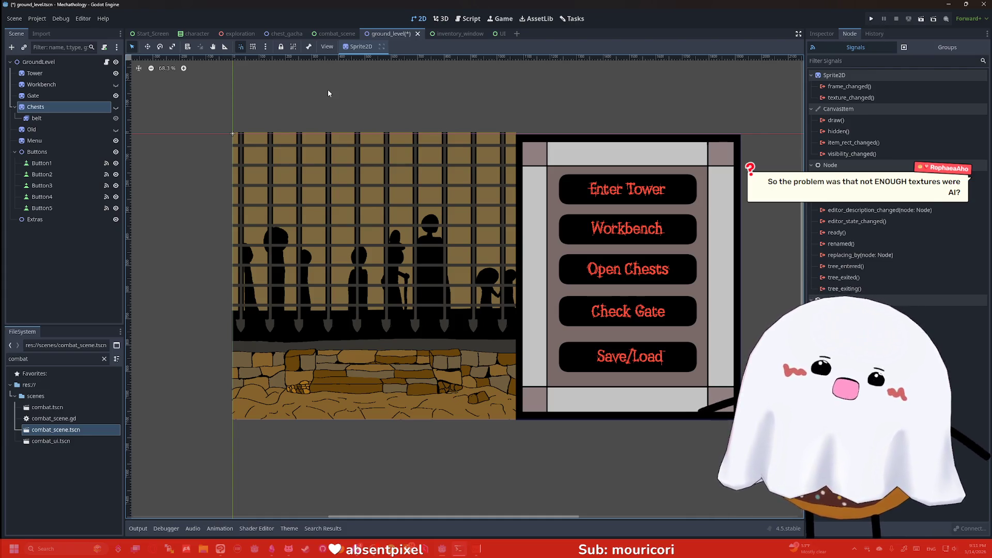
key("super")
- Launch Paint and make the canvas taller, to 1227×874 pixels
type("paint")
key("Return")
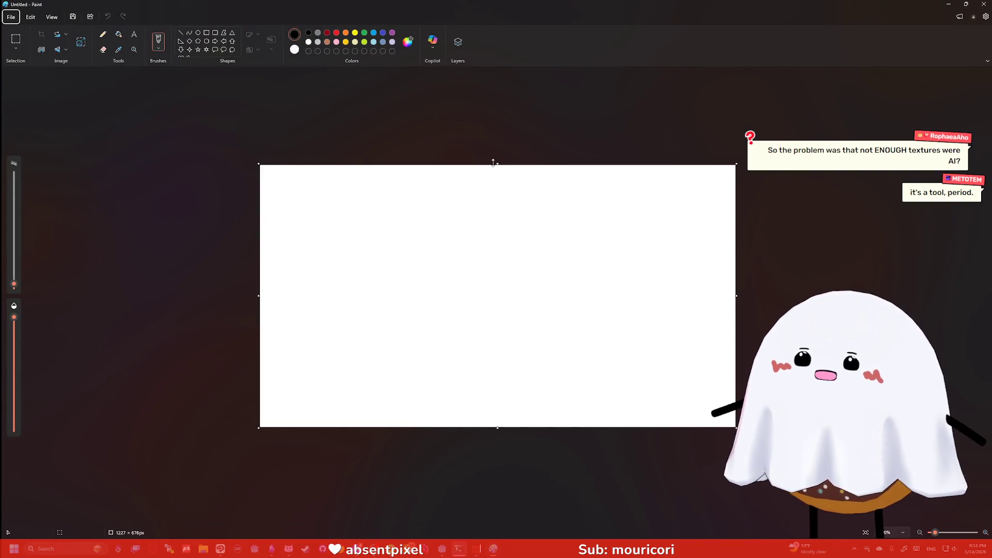
mouse_move(497, 164)
left_mouse_down()
mouse_move(504, 122)
mouse_move(497, 127)
left_mouse_up()
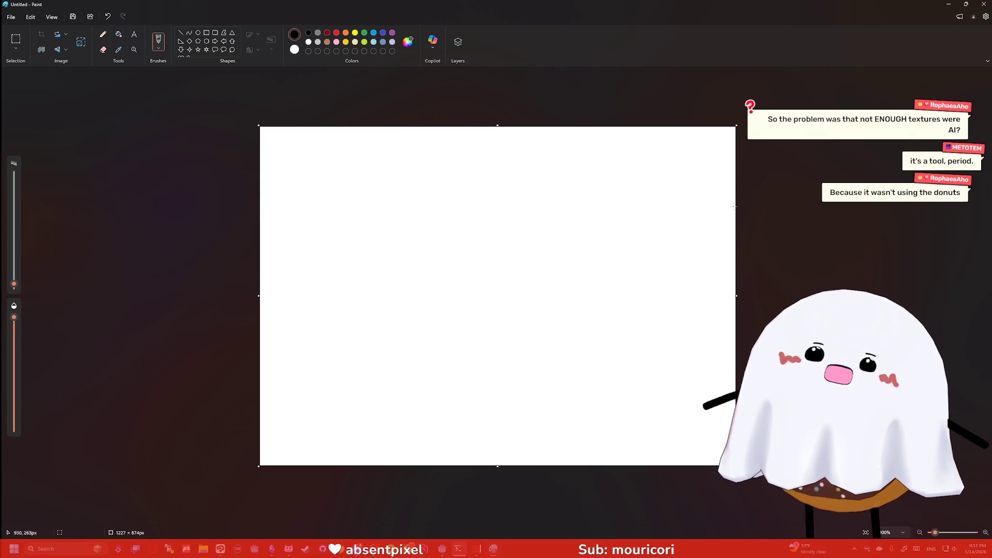
- Sketch a rough rectangle outline and hatch its inside
mouse_move(621, 189)
left_mouse_down()
mouse_move(633, 247)
mouse_move(442, 309)
mouse_move(616, 181)
left_mouse_up()
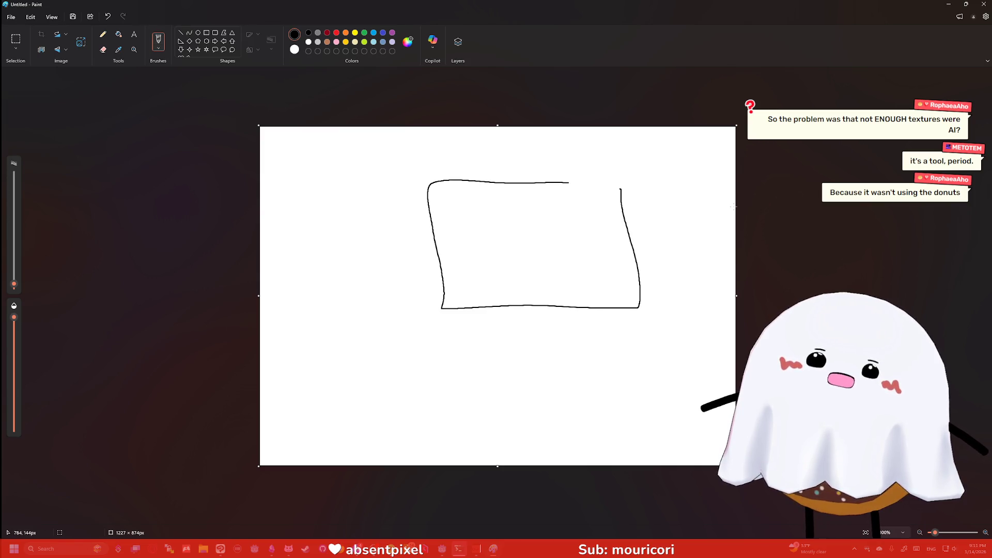
mouse_move(438, 260)
left_mouse_down()
mouse_move(471, 303)
mouse_move(515, 293)
mouse_move(471, 241)
left_mouse_up()
left_click_drag(481, 217, 572, 309)
left_click_drag(525, 209, 597, 281)
mouse_move(561, 202)
left_mouse_down()
mouse_move(631, 284)
mouse_move(628, 251)
left_mouse_up()
- Draw a keyboard rectangle below with rows of key squares and a pointer line
mouse_move(636, 349)
left_mouse_down()
mouse_move(448, 379)
mouse_move(496, 333)
mouse_move(644, 352)
left_mouse_up()
mouse_move(466, 350)
left_mouse_down()
mouse_move(469, 340)
mouse_move(516, 356)
mouse_move(494, 339)
mouse_move(586, 337)
mouse_move(569, 337)
left_mouse_up()
mouse_move(604, 333)
left_mouse_down()
mouse_move(608, 354)
mouse_move(625, 331)
left_mouse_up()
mouse_move(477, 356)
left_mouse_down()
mouse_move(478, 375)
mouse_move(538, 381)
mouse_move(554, 365)
mouse_move(589, 383)
mouse_move(571, 365)
mouse_move(614, 361)
left_mouse_up()
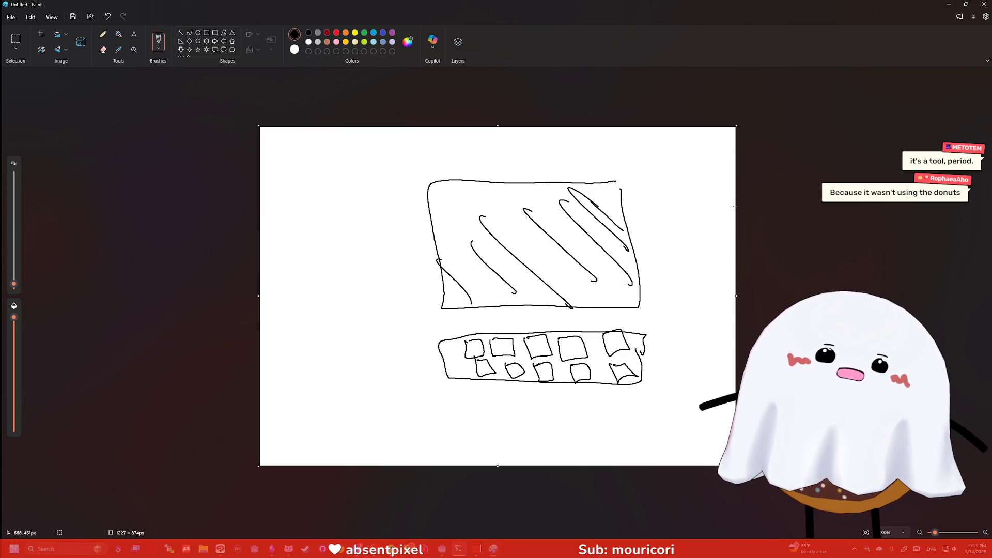
left_click_drag(423, 321, 468, 347)
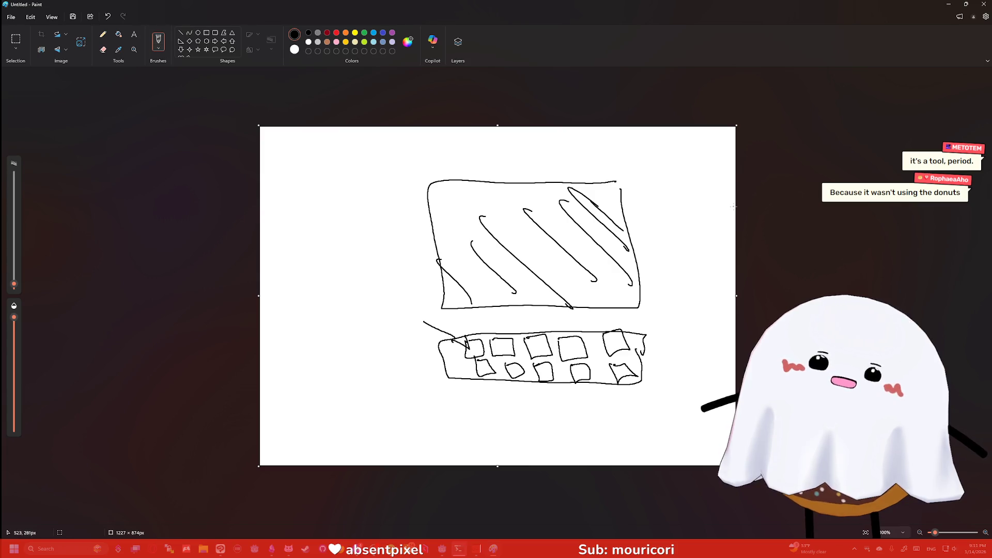
- Add small squiggles inside the hatched screen rectangle
mouse_move(443, 196)
left_mouse_down()
mouse_move(441, 205)
mouse_move(449, 200)
left_mouse_up()
left_click_drag(504, 222, 518, 220)
left_click_drag(595, 241, 605, 239)
left_click_drag(601, 292, 614, 293)
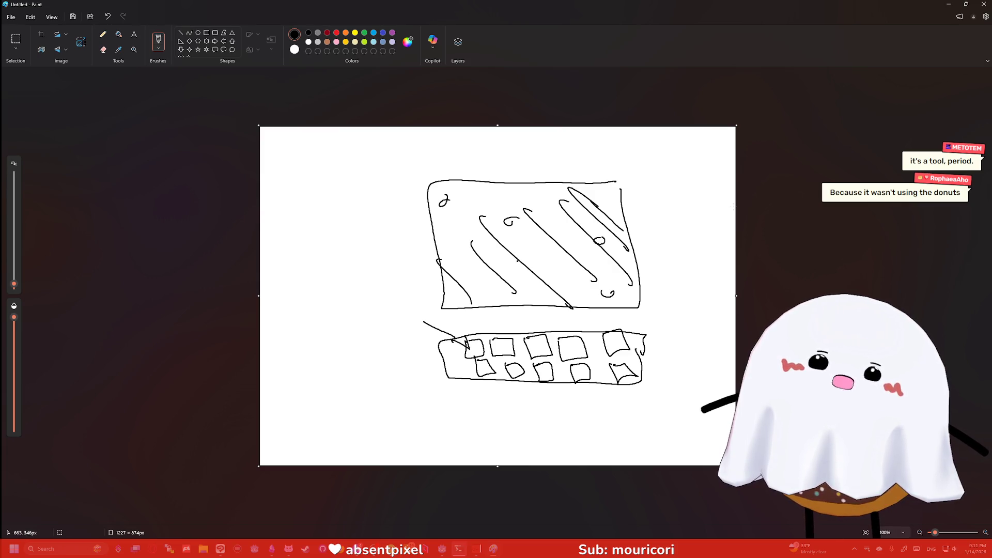
left_click_drag(511, 271, 525, 265)
left_click_drag(476, 294, 487, 295)
left_click_drag(467, 254, 463, 259)
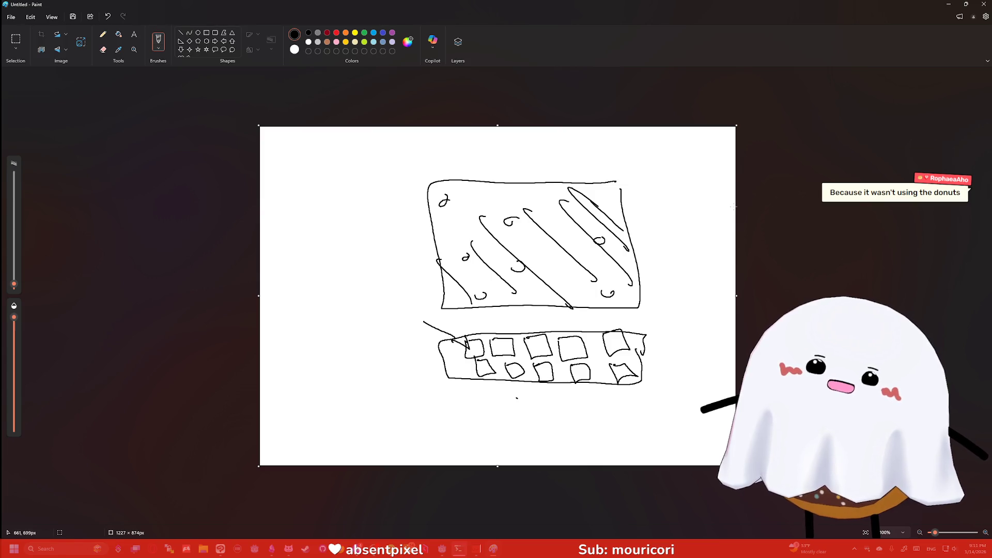
- Draw a bar beneath the keyboard and circle spots in the hatched screen
mouse_move(516, 398)
left_mouse_down()
mouse_move(612, 422)
mouse_move(614, 397)
mouse_move(525, 397)
mouse_move(541, 406)
left_mouse_up()
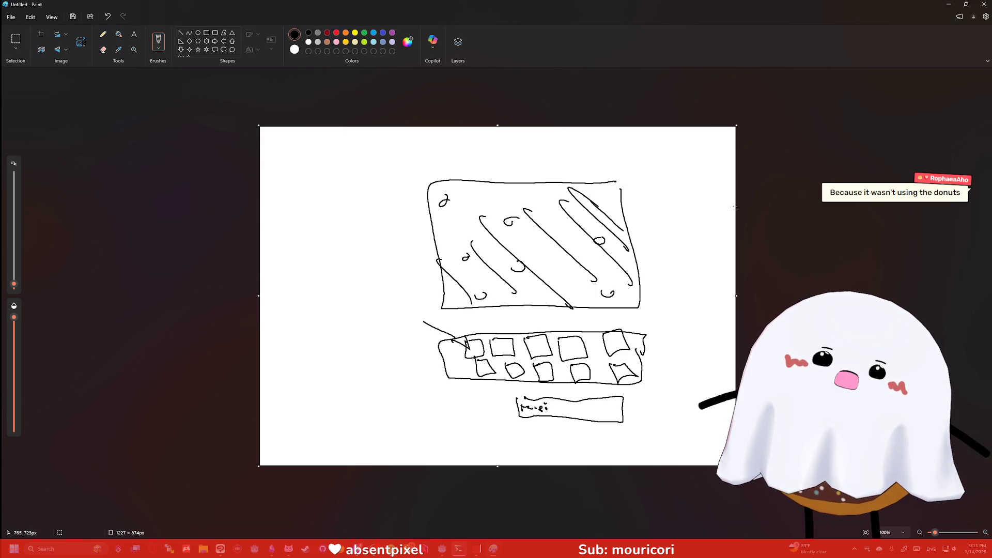
left_click_drag(555, 408, 592, 409)
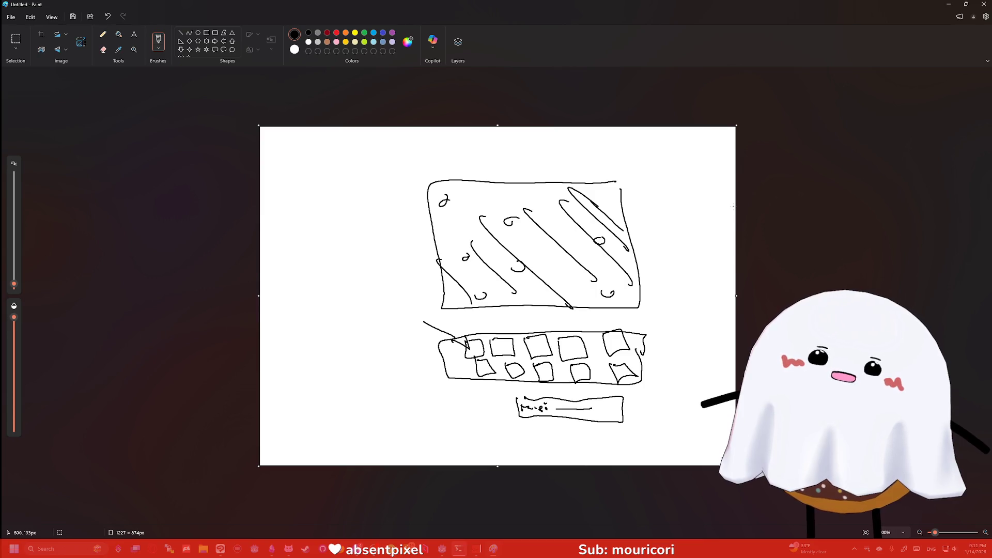
mouse_move(478, 199)
left_mouse_down()
mouse_move(484, 222)
mouse_move(477, 217)
left_mouse_up()
mouse_move(556, 227)
left_mouse_down()
mouse_move(566, 248)
mouse_move(556, 244)
left_mouse_up()
left_click_drag(563, 281, 557, 290)
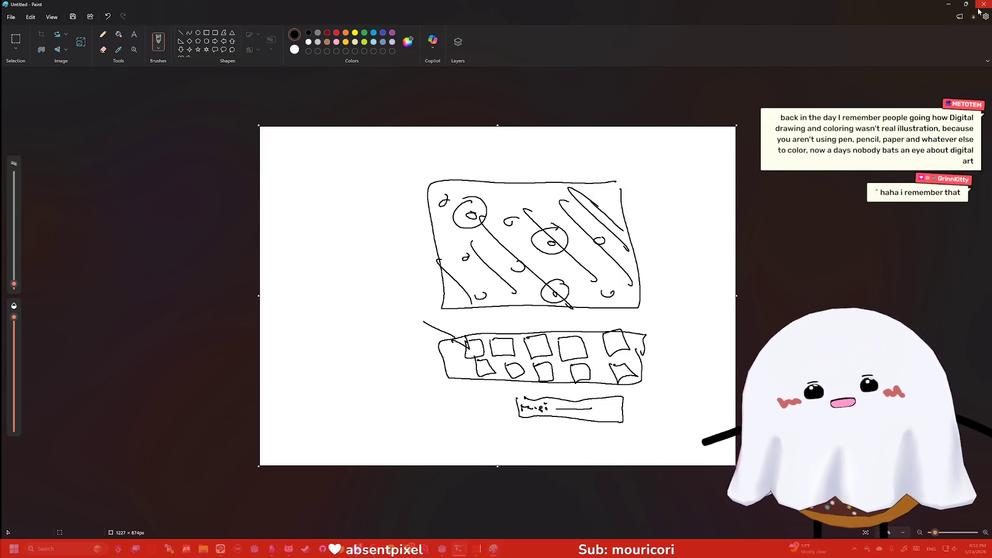
- Close Paint, discarding the sketch without saving
left_click(978, 11)
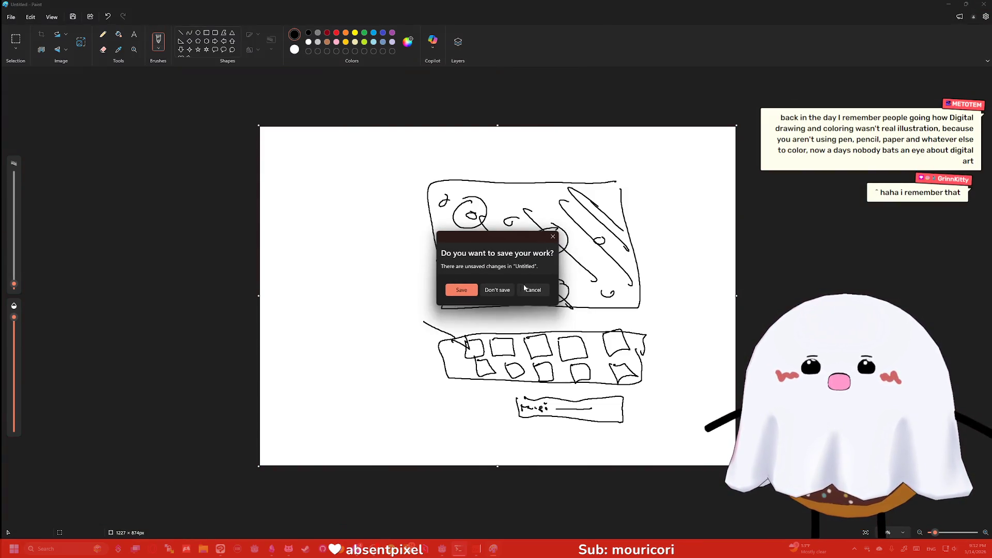
left_click(509, 288)
left_click(623, 106)
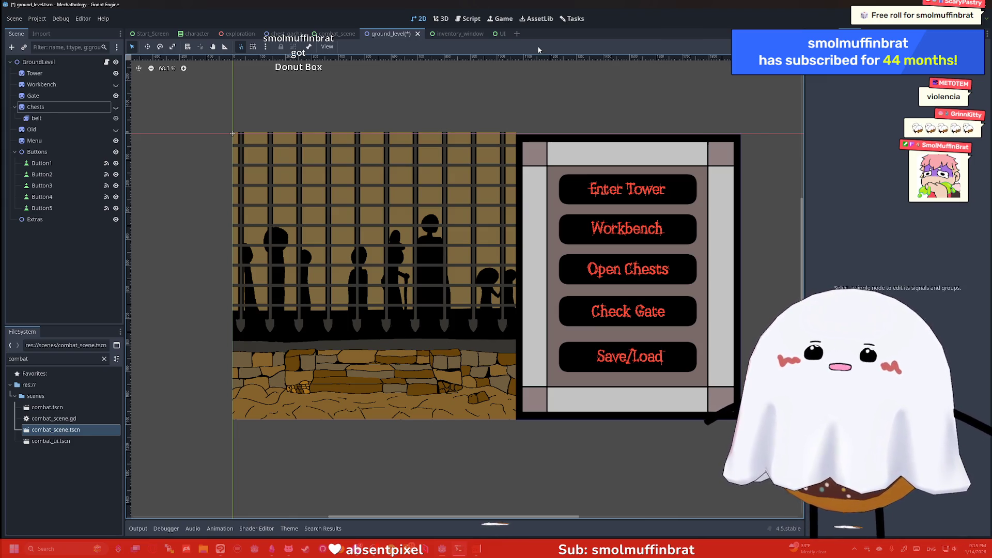
scroll(532, 98, "left", 2)
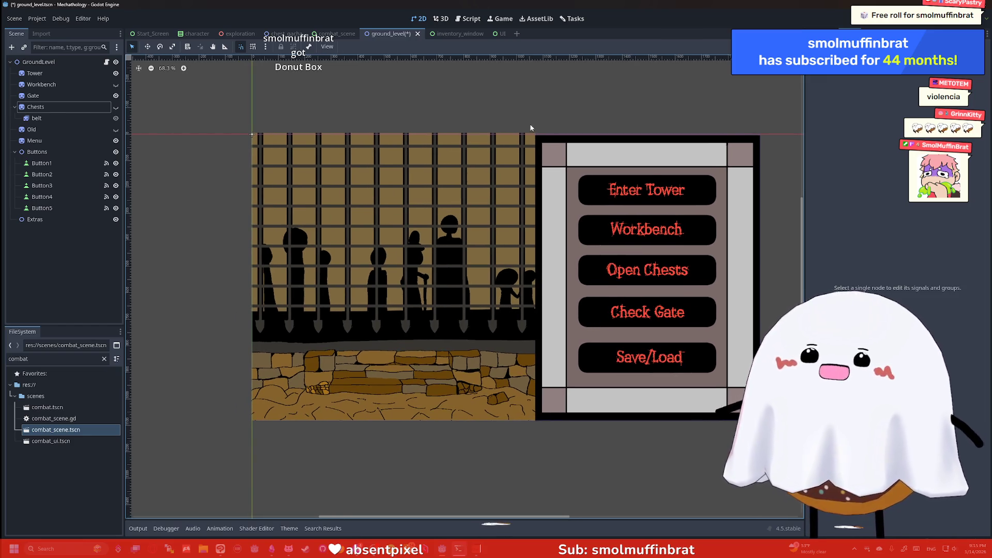
scroll(522, 104, "up", 1)
scroll(507, 104, "up", 1)
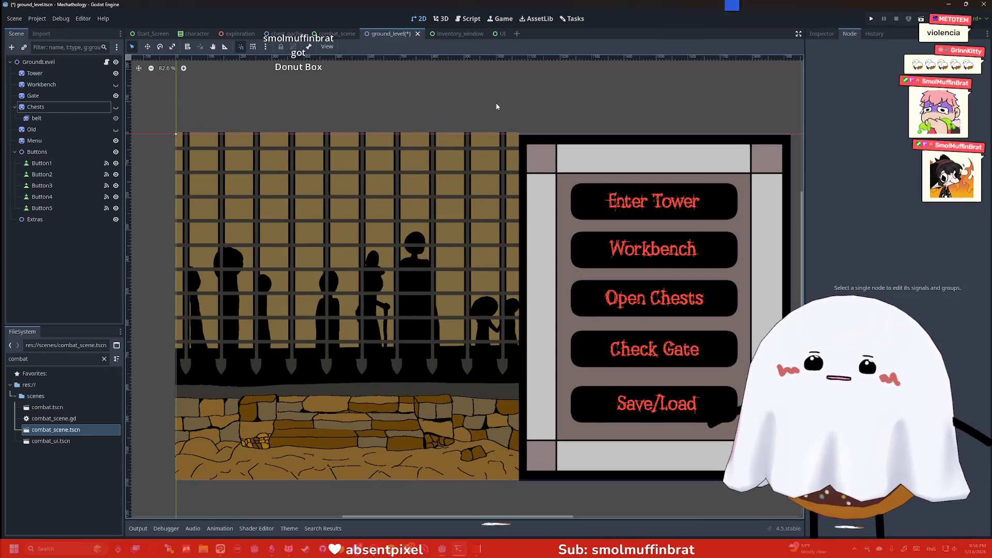
scroll(514, 94, "down", 1)
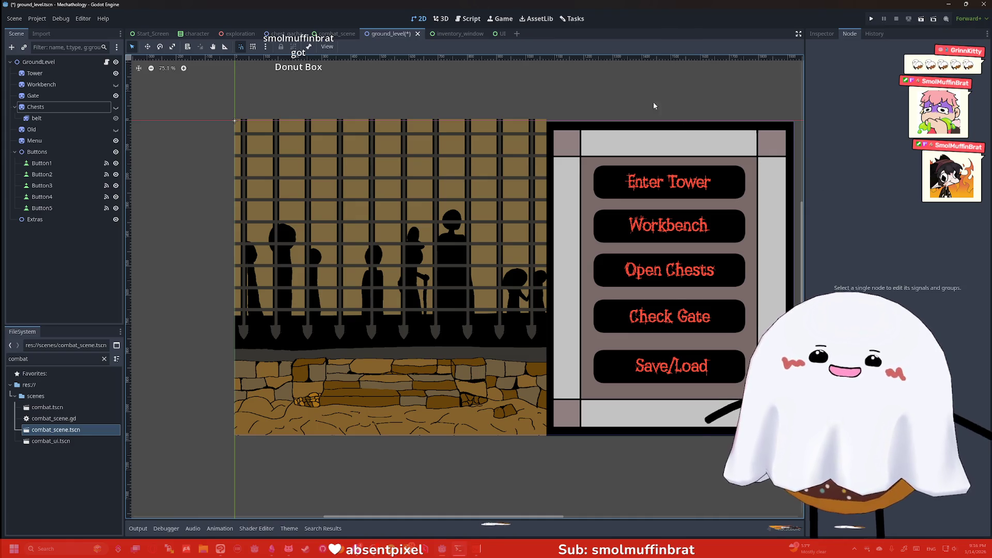
scroll(636, 95, "down", 3)
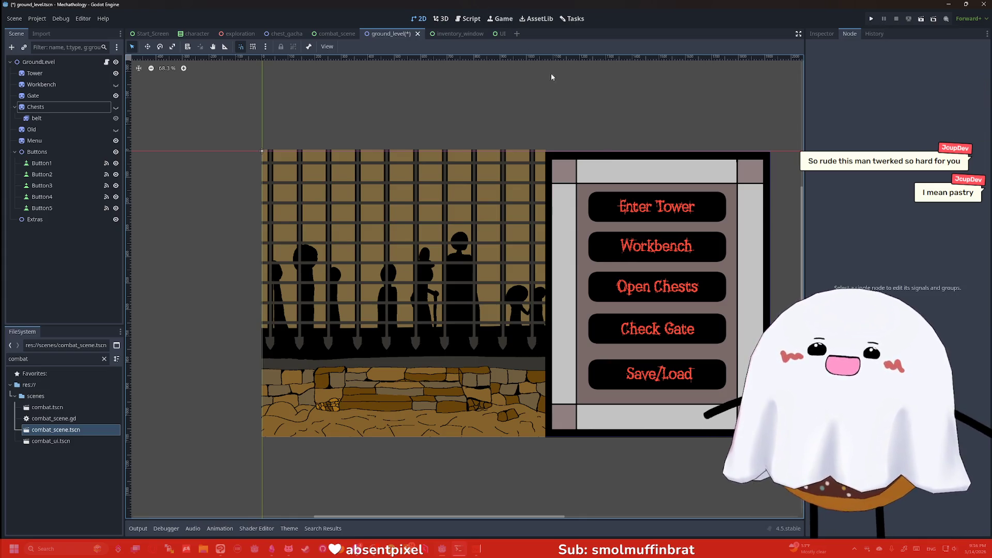
scroll(568, 114, "up", 2)
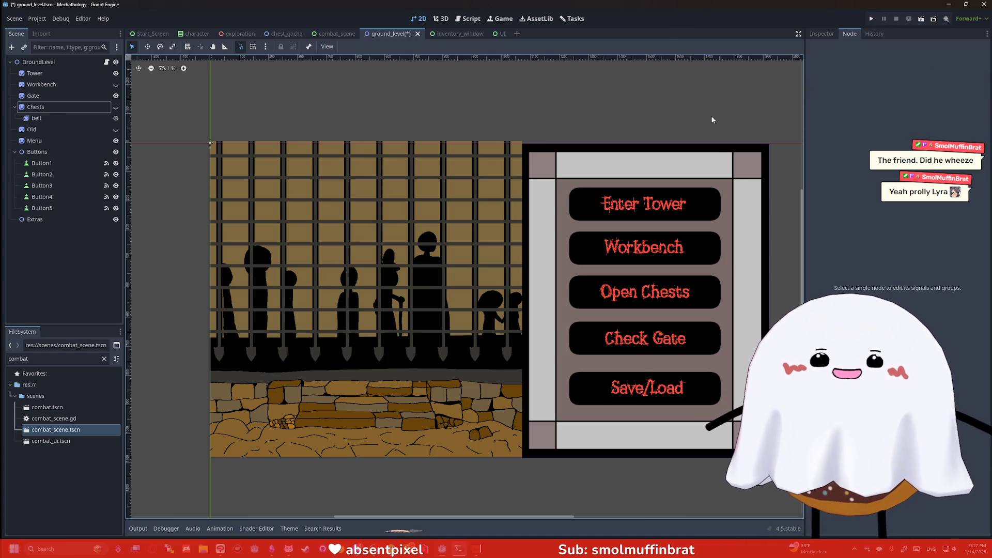
scroll(722, 120, "up", 1)
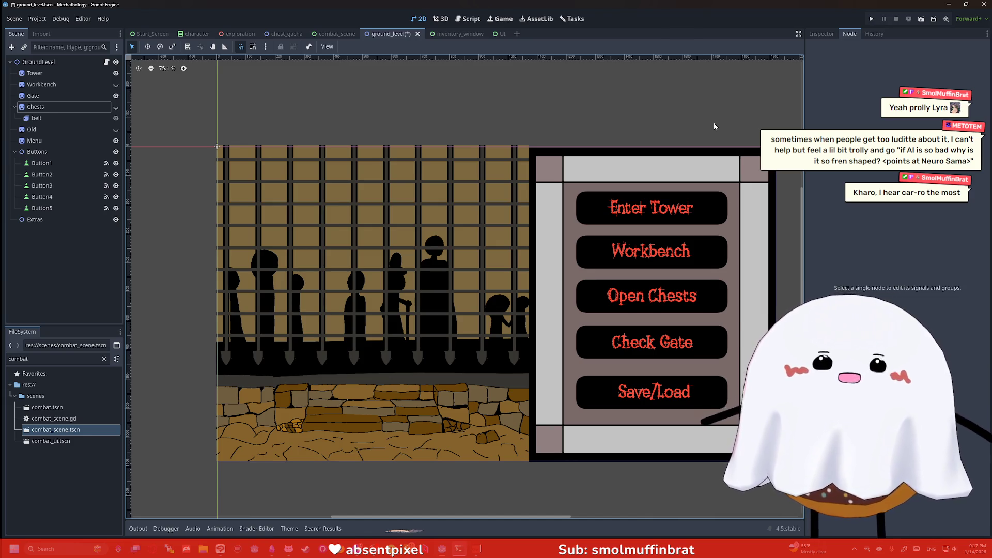
left_click_drag(715, 126, 740, 106)
scroll(720, 127, "up", 1)
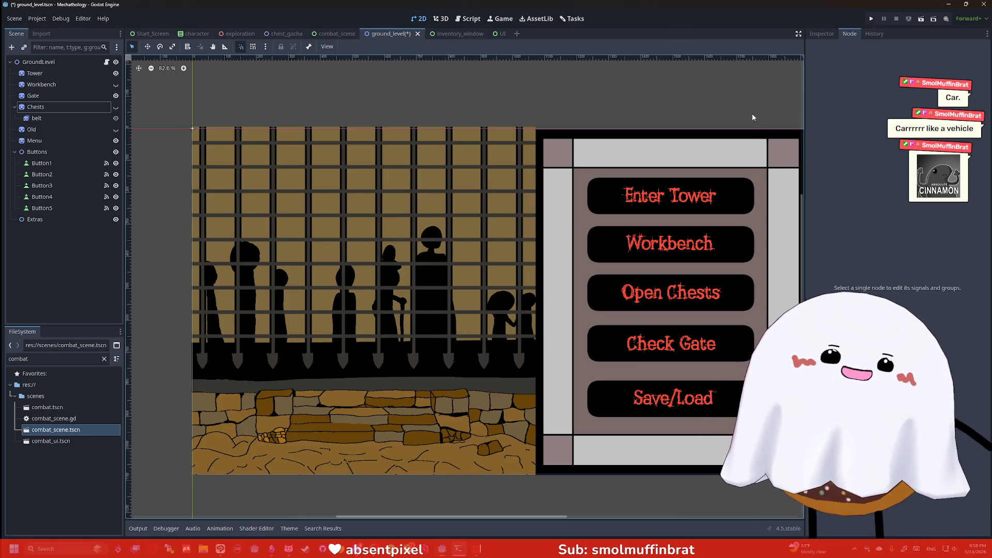
scroll(751, 115, "down", 4)
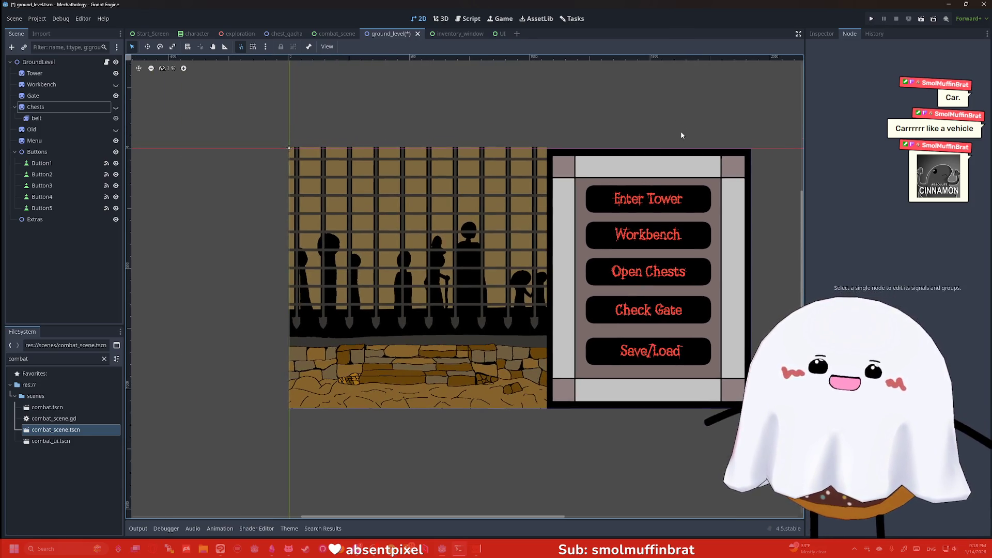
scroll(679, 130, "up", 3)
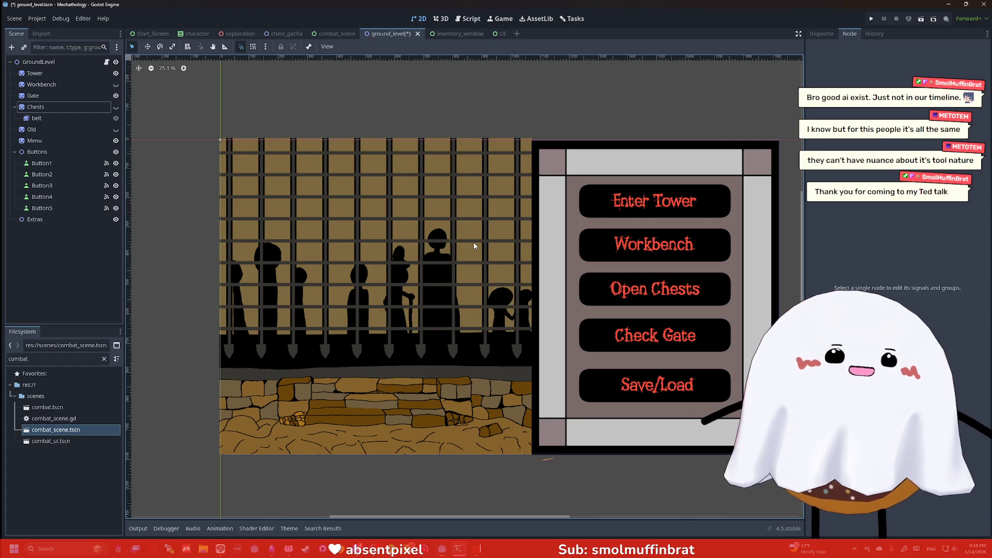
scroll(480, 206, "down", 2)
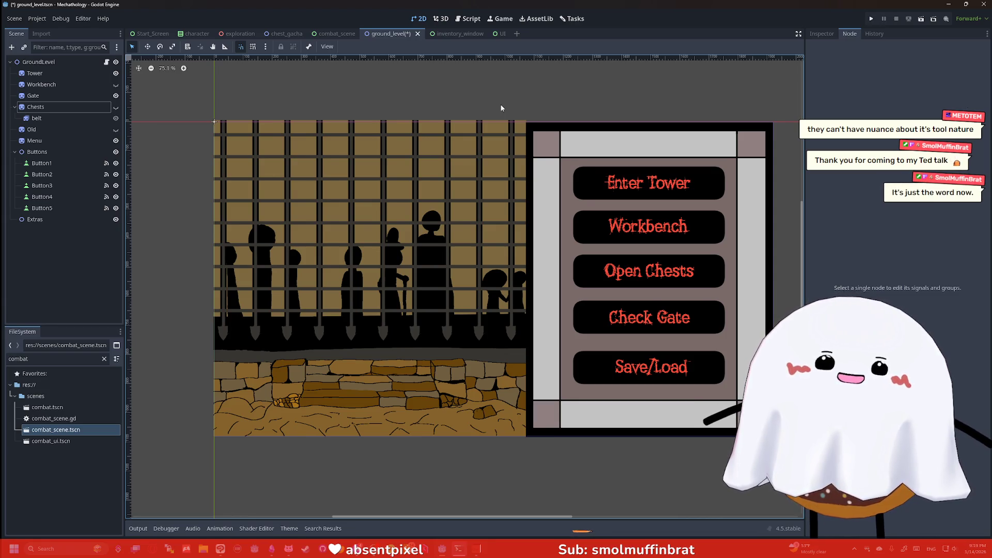
mouse_move(501, 108)
left_mouse_down()
mouse_move(511, 107)
mouse_move(497, 104)
mouse_move(498, 114)
left_mouse_up()
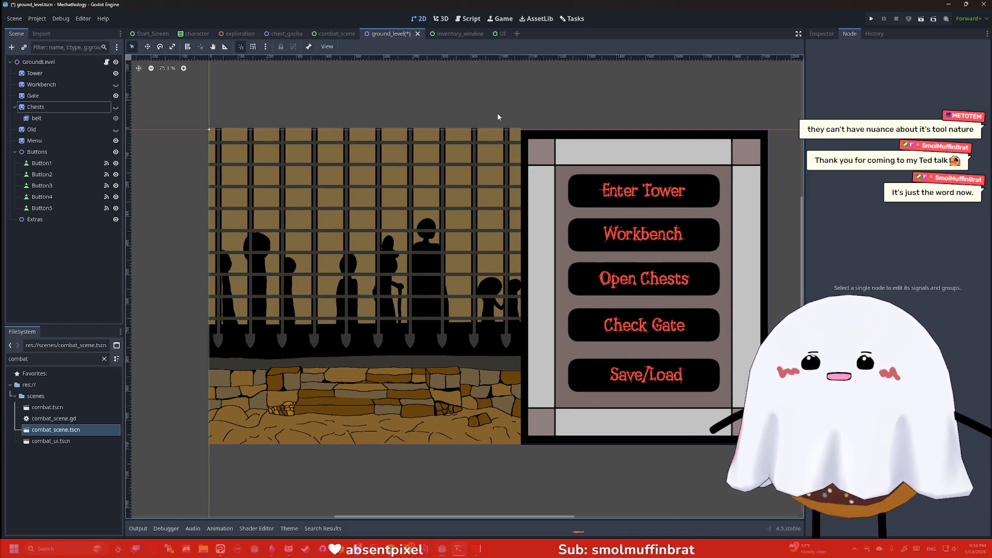
scroll(497, 113, "up", 1)
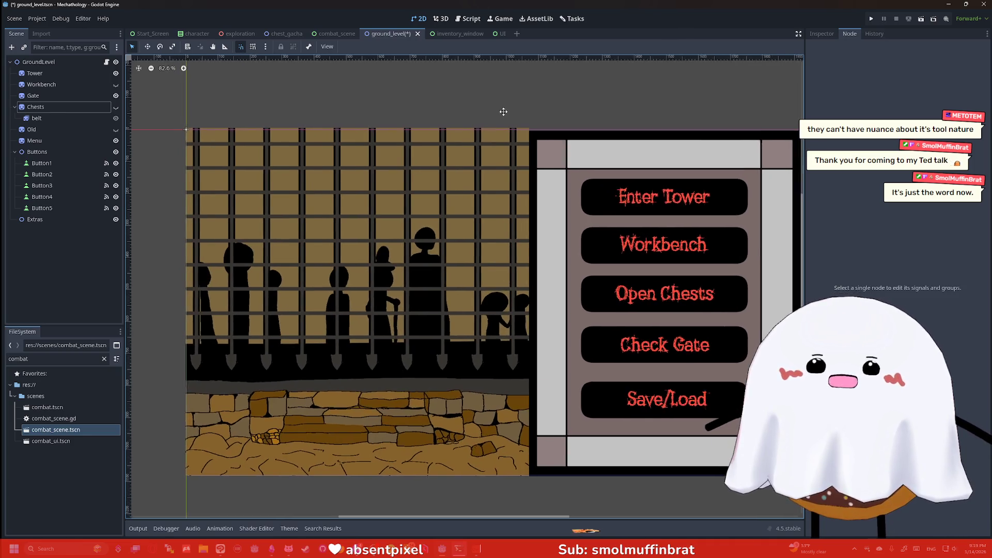
mouse_move(497, 113)
left_mouse_down()
mouse_move(463, 100)
mouse_move(477, 100)
left_mouse_up()
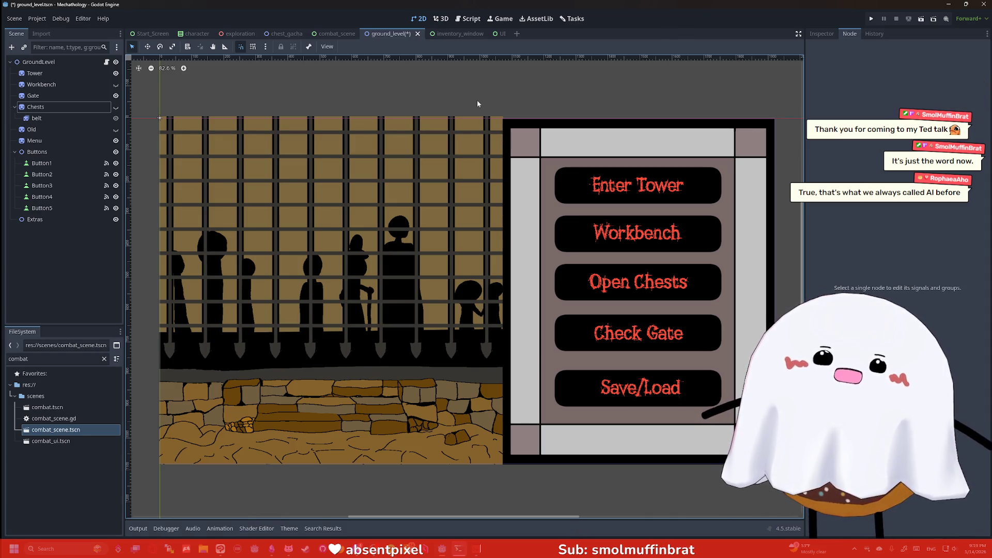
left_click_drag(478, 103, 485, 105)
scroll(485, 105, "down", 1)
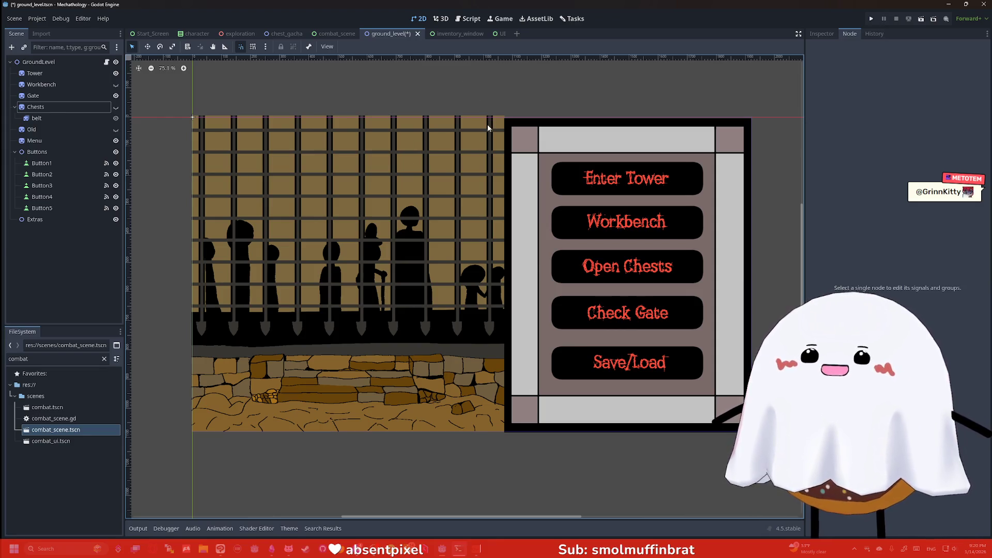
- Recentre the hub scene view and save the ground_level scene
left_click_drag(449, 92, 455, 103)
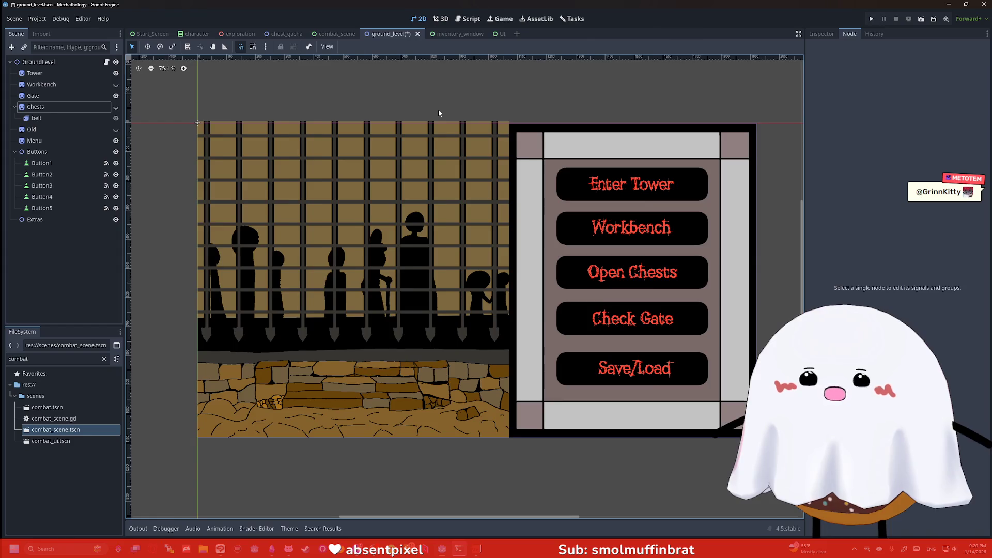
scroll(438, 110, "up", 1)
scroll(438, 109, "down", 2)
scroll(433, 101, "up", 2)
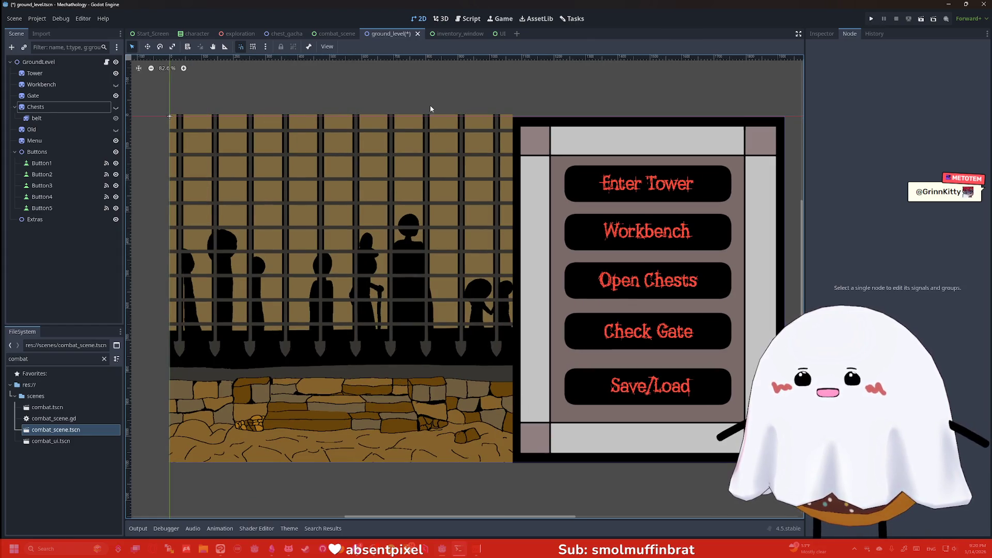
scroll(429, 106, "down", 1)
left_click_drag(429, 106, 427, 122)
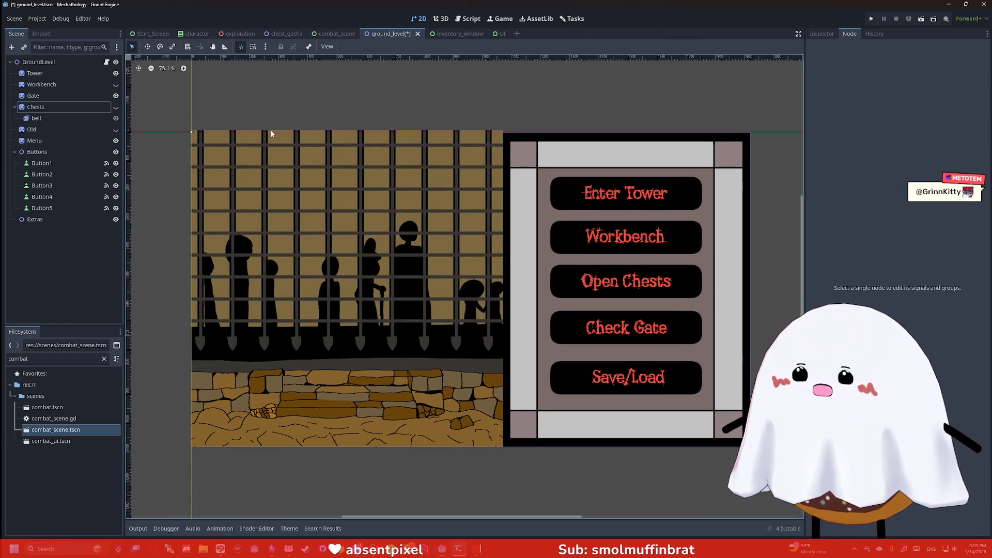
left_click_drag(261, 108, 261, 105)
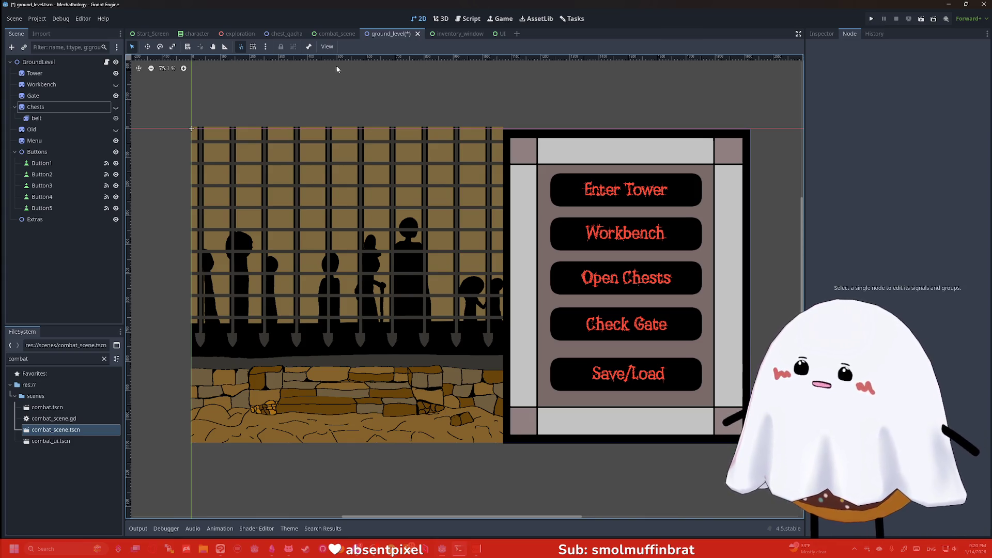
key("ctrl+s")
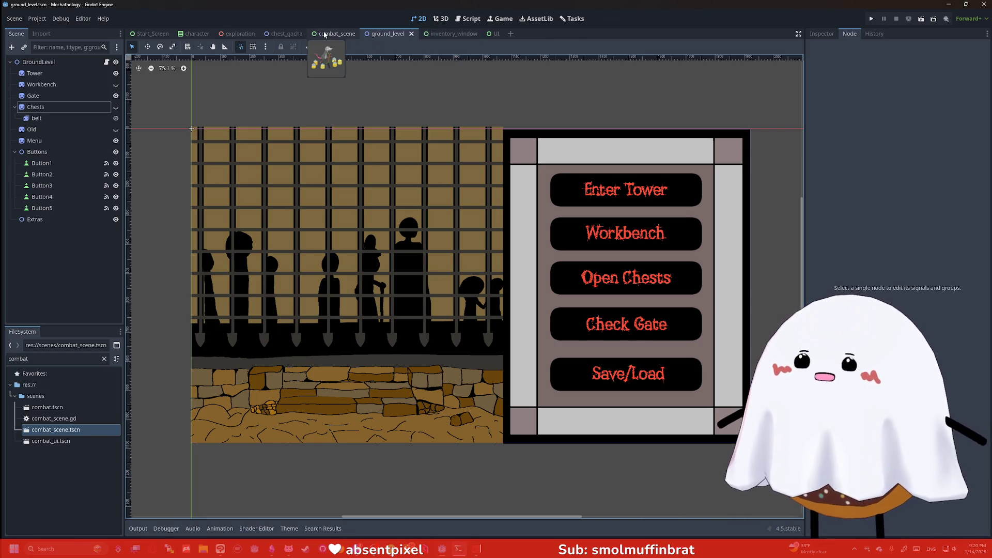
- Switch through the chest_gacha scene to the exploration scene
left_click(285, 33)
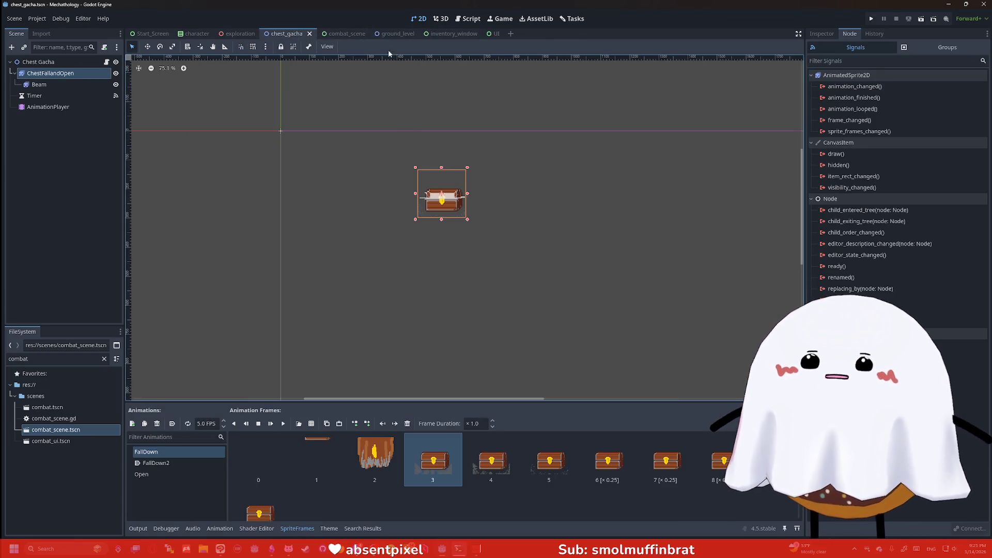
left_click(238, 34)
scroll(393, 150, "up", 3)
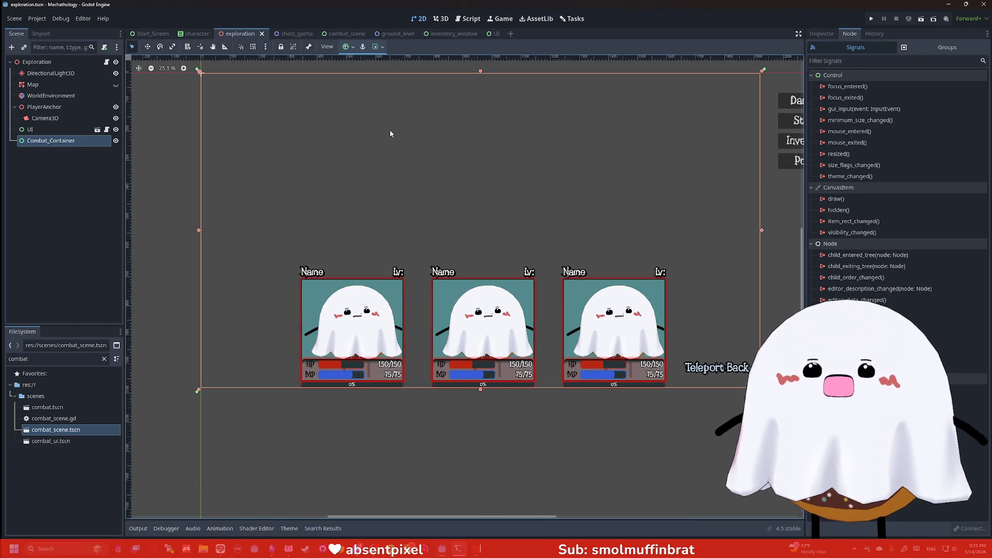
- Switch from the character scene to the Start_Screen scene showing the Mechatology title menu
left_click(196, 35)
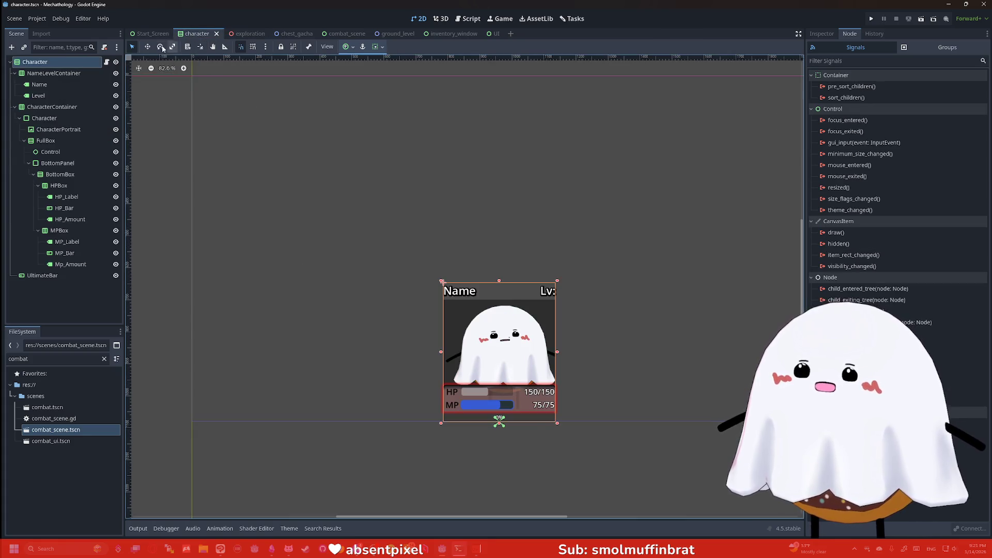
left_click(149, 36)
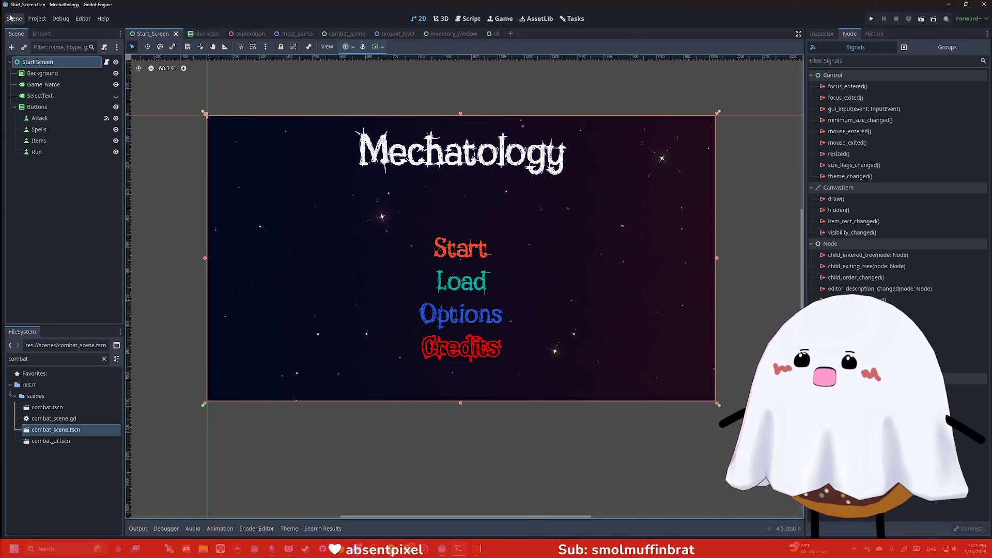
left_click(34, 19)
- Open Project Settings and browse the 3D physics, 2D physics and audio settings
left_click(50, 30)
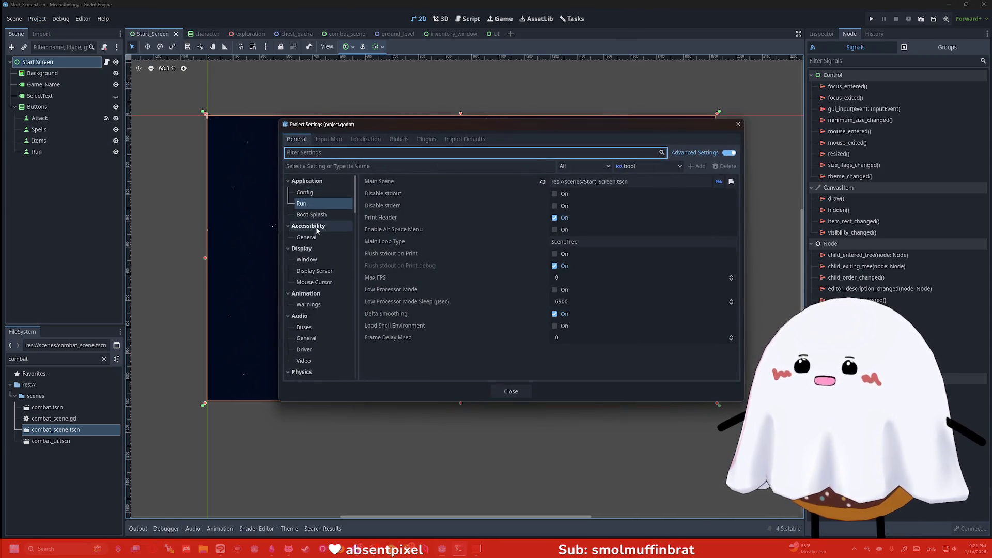
scroll(320, 305, "down", 5)
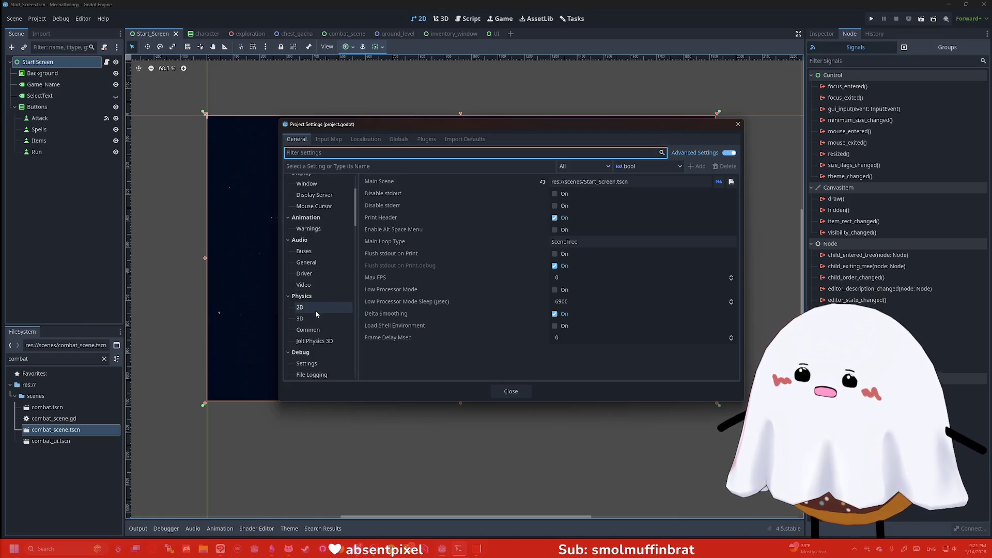
left_click(318, 315)
scroll(391, 252, "down", 1)
scroll(390, 252, "up", 1)
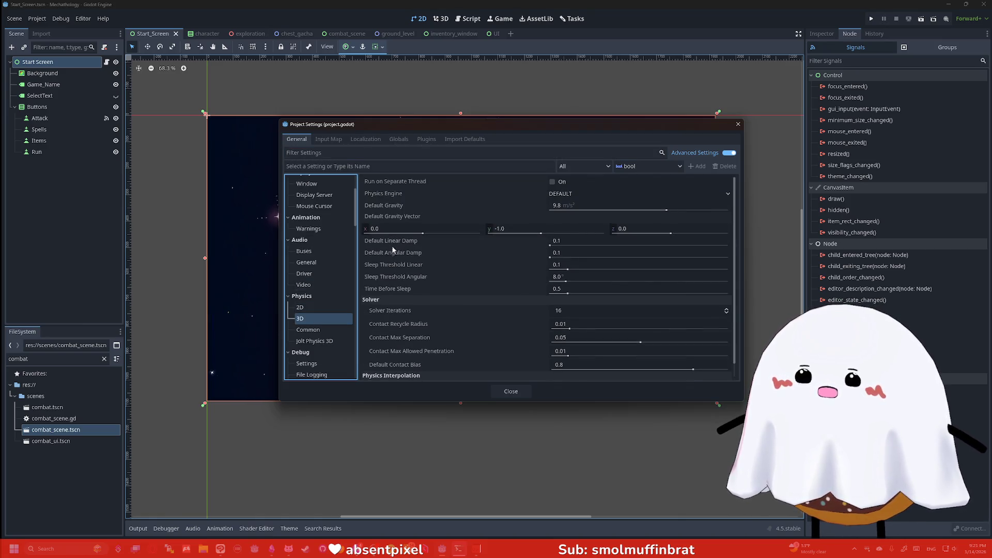
left_click(324, 308)
scroll(409, 210, "down", 1)
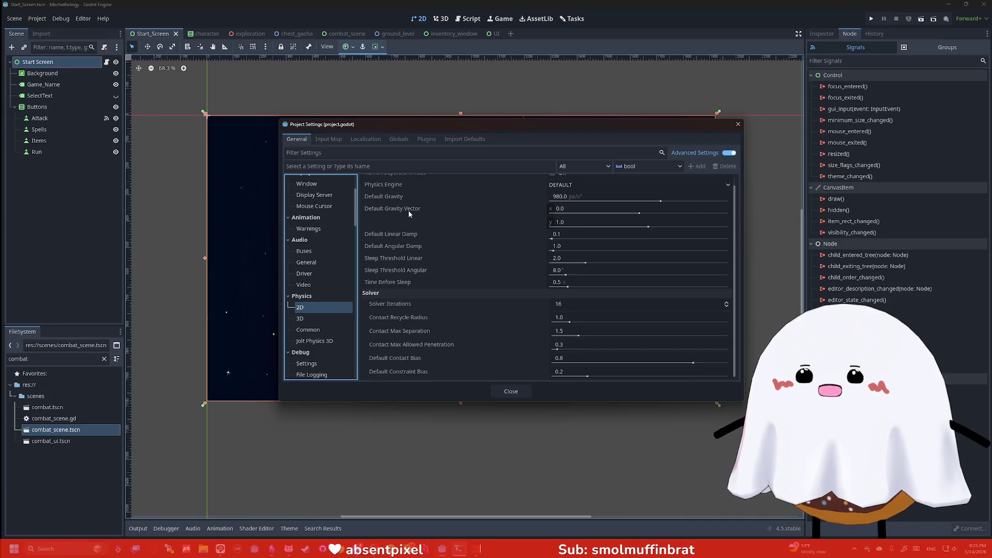
scroll(408, 216, "up", 1)
left_click(305, 252)
left_click(306, 263)
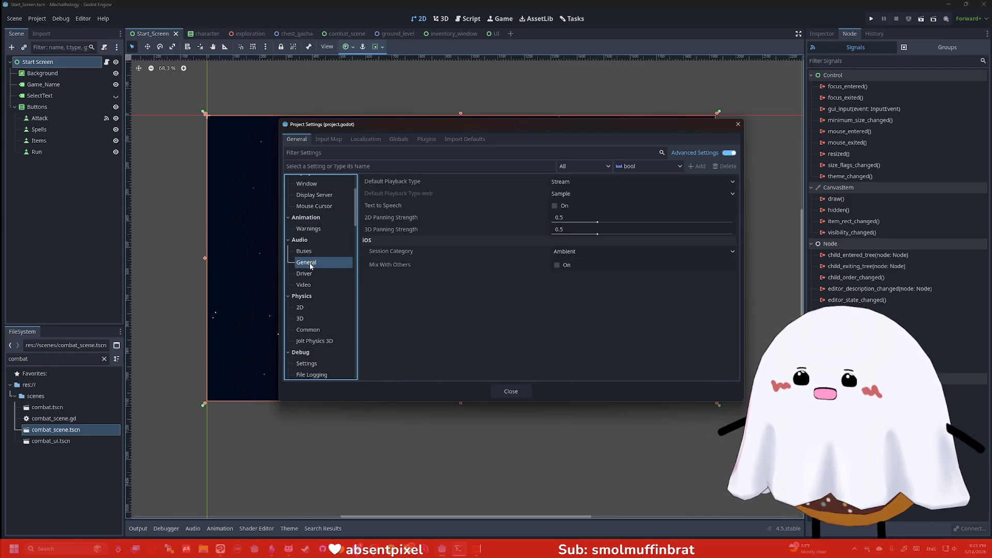
scroll(318, 231, "up", 3)
- Review Display > Window options, leaving Window Mode unchanged and V-Sync Mode at Enabled
left_click(319, 233)
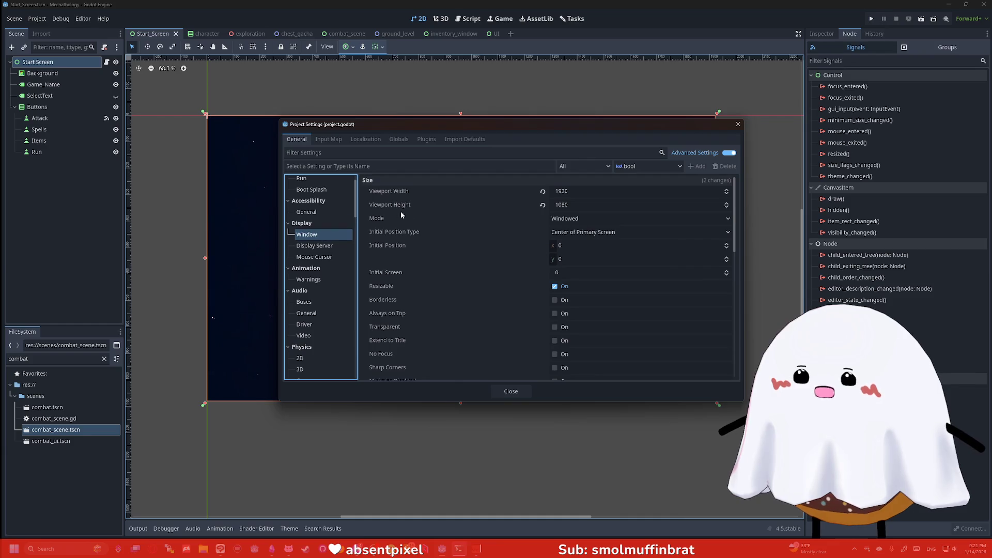
left_click(570, 219)
left_click(474, 228)
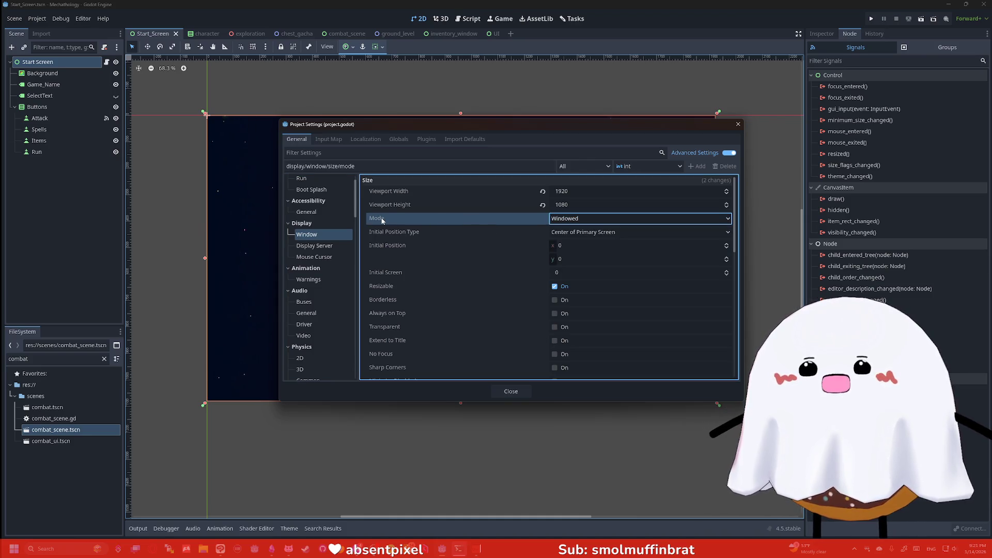
mouse_move(381, 221)
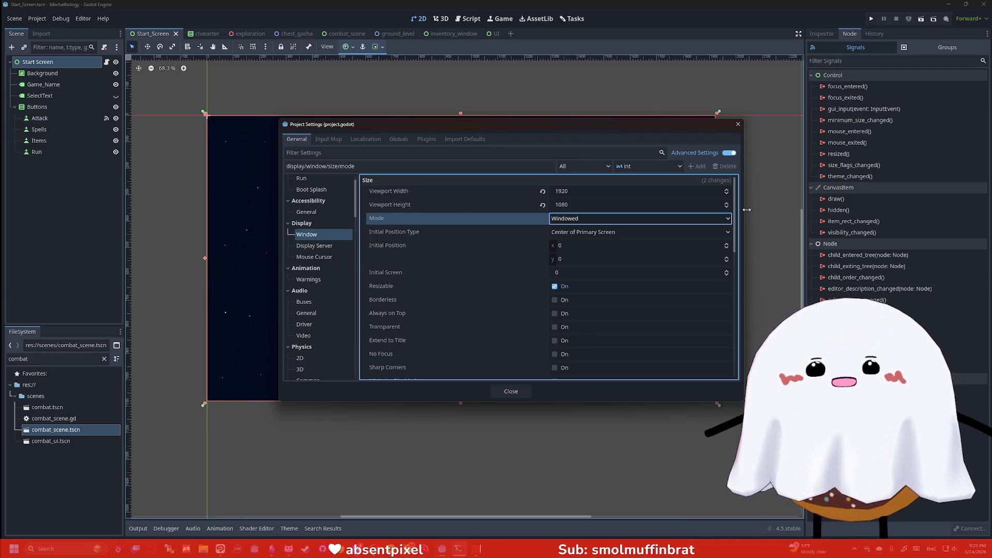
left_click_drag(737, 212, 750, 349)
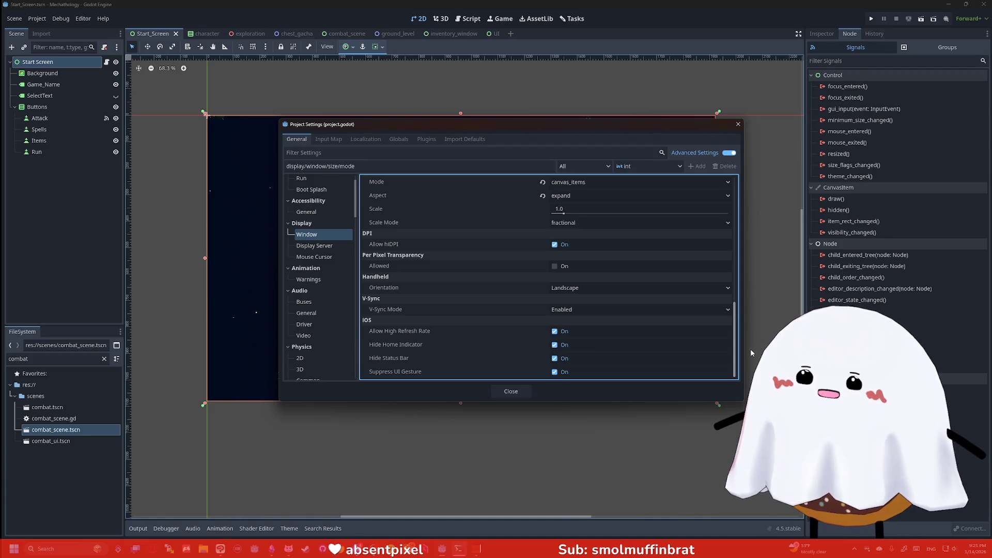
left_click(594, 310)
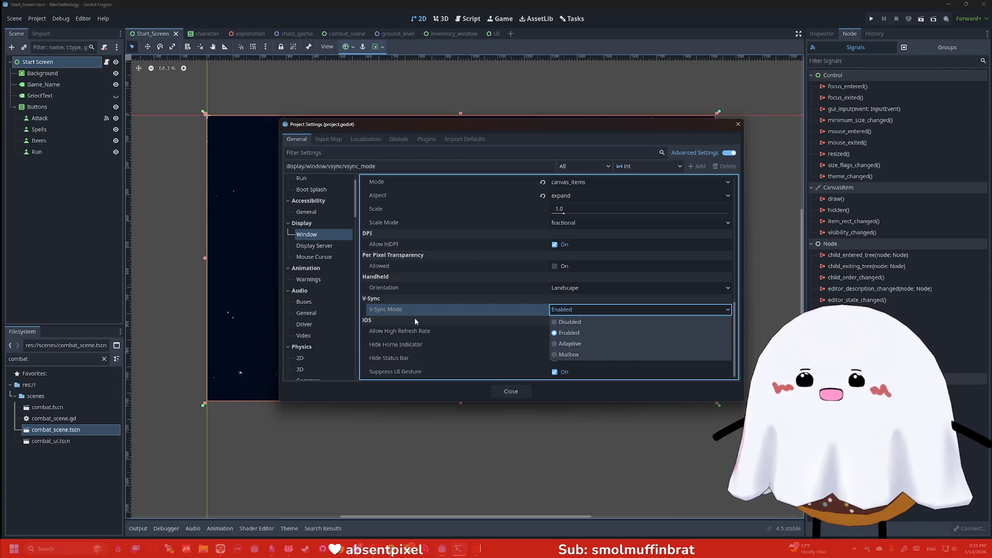
left_click(397, 311)
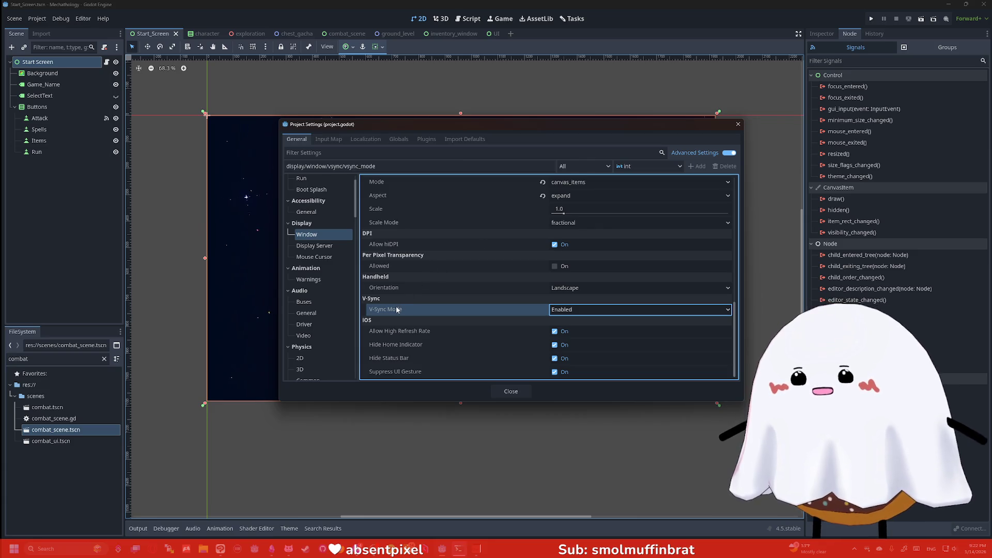
mouse_move(397, 309)
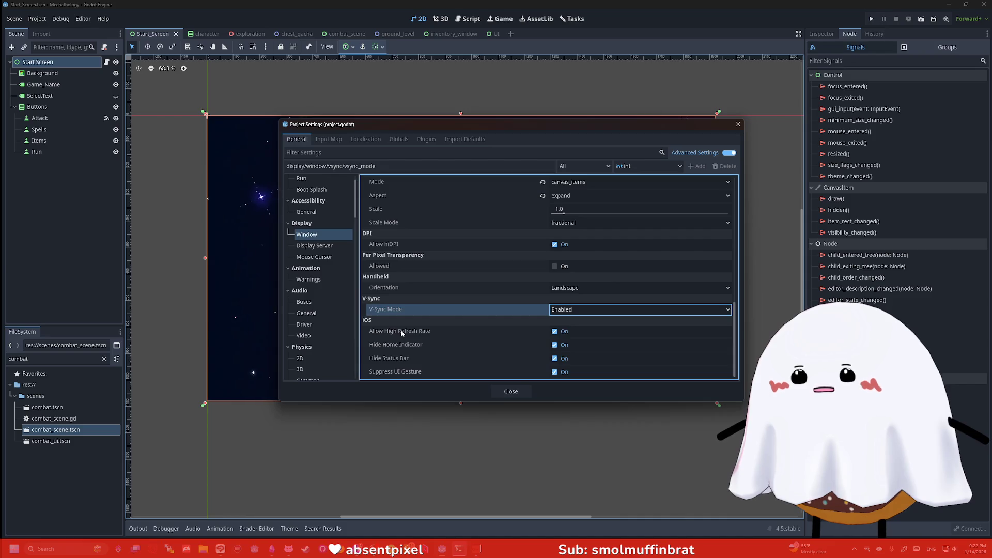
mouse_move(401, 329)
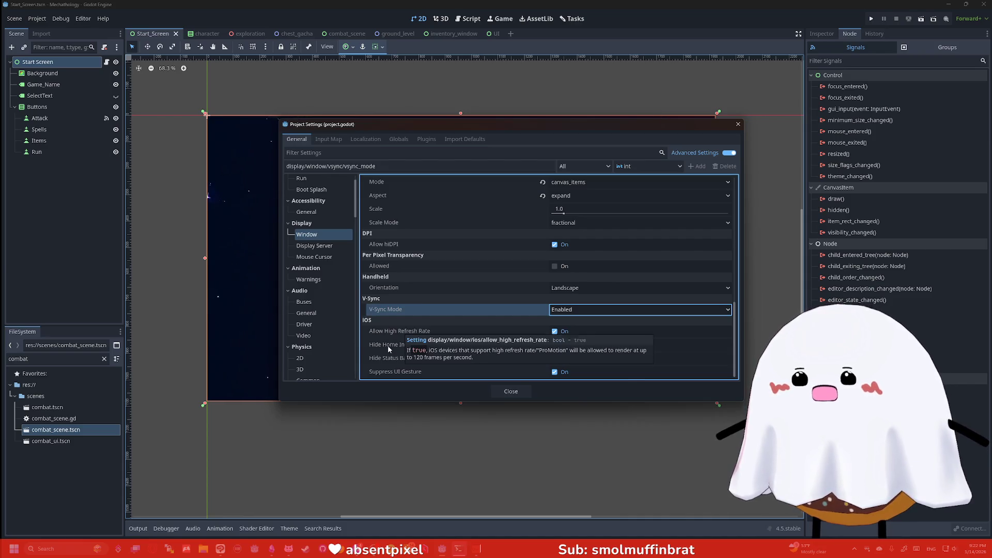
- Read the iOS option tooltips, then close Project Settings with V-Sync still Enabled
mouse_move(390, 363)
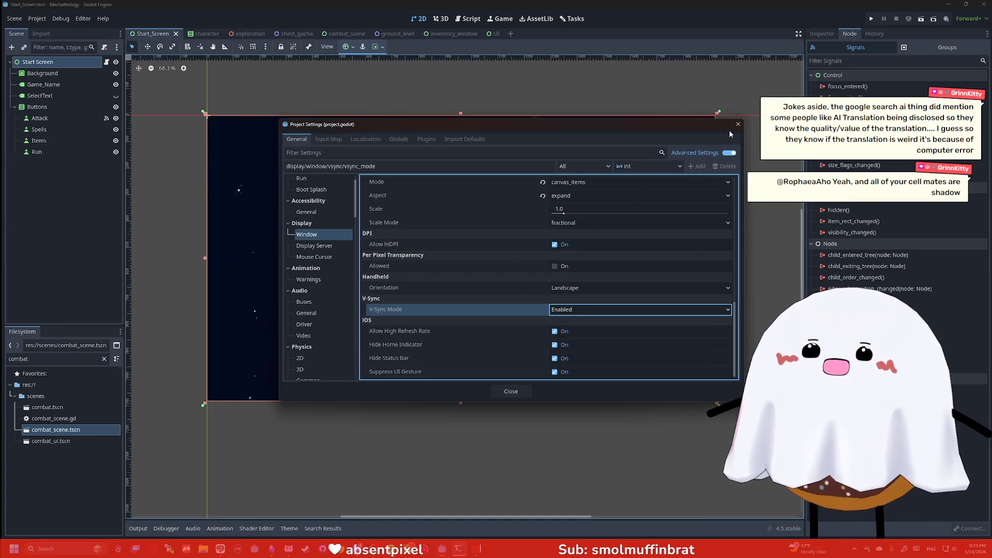
left_click(738, 124)
left_click(734, 196)
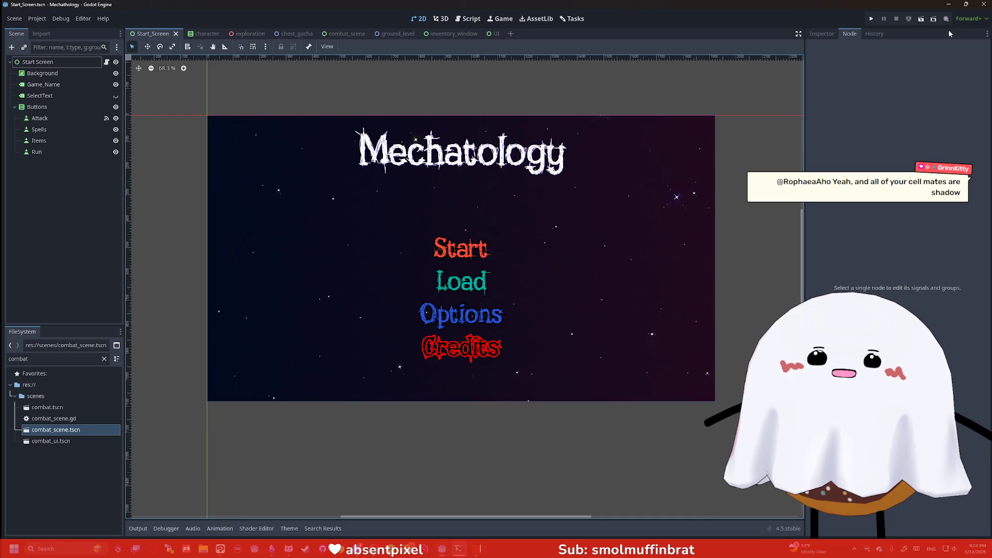
- Run Start_Screen as the current scene so the Mechatology title menu appears in a debug window
left_click(921, 18)
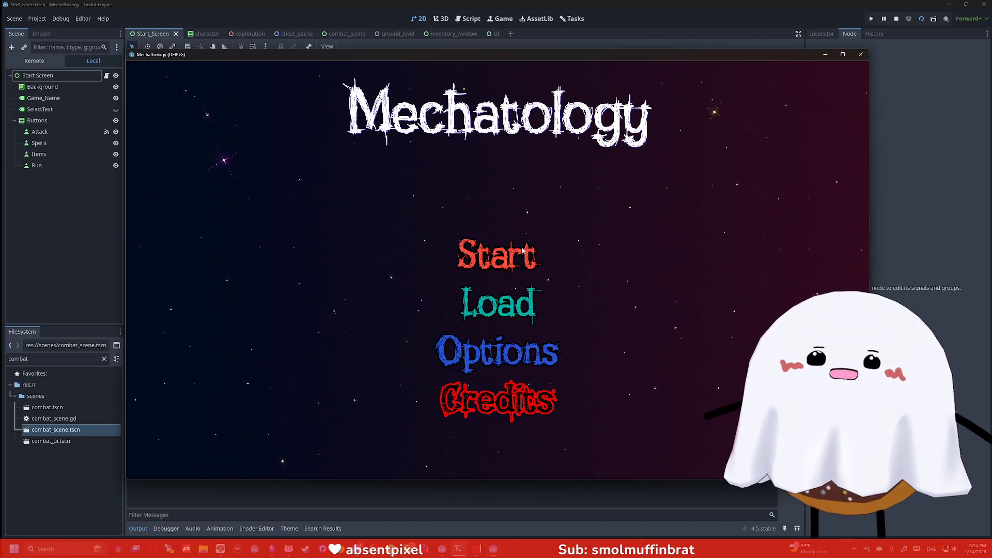
- Stop the running game and hide the Gate node in the ground_level scene
left_click(491, 257)
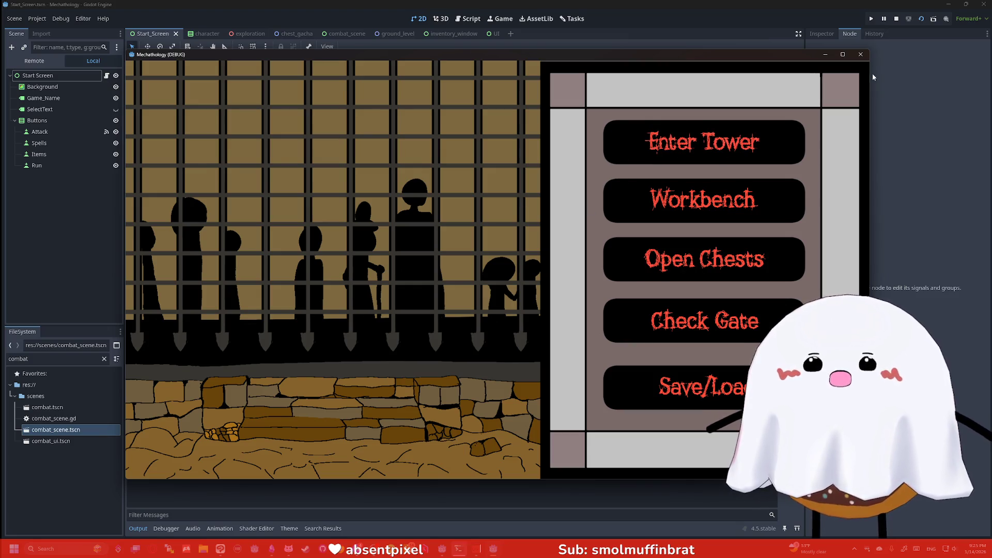
left_click(860, 54)
left_click(388, 33)
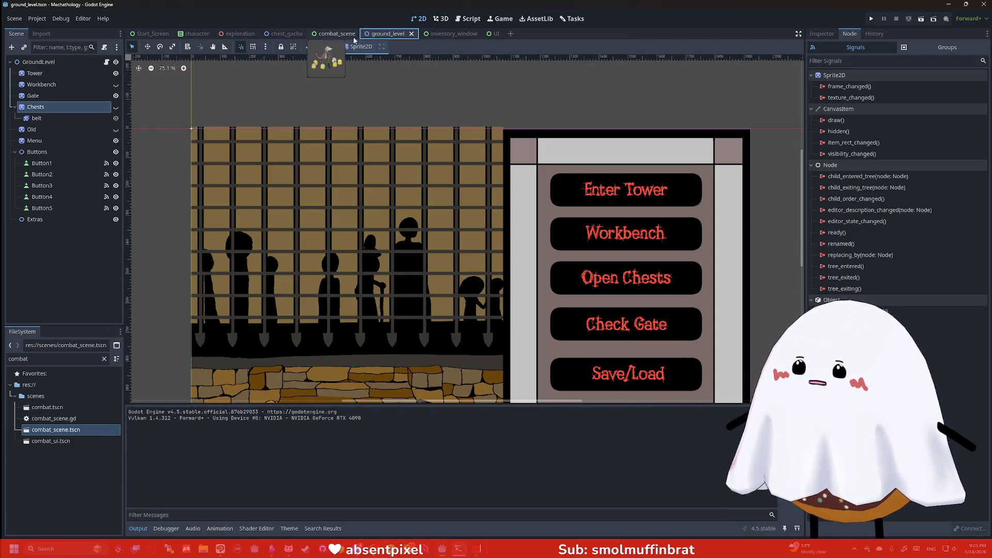
left_click(116, 95)
- Run the project and playtest the Workbench and Open Chests screens, opening several chests
left_click(871, 19)
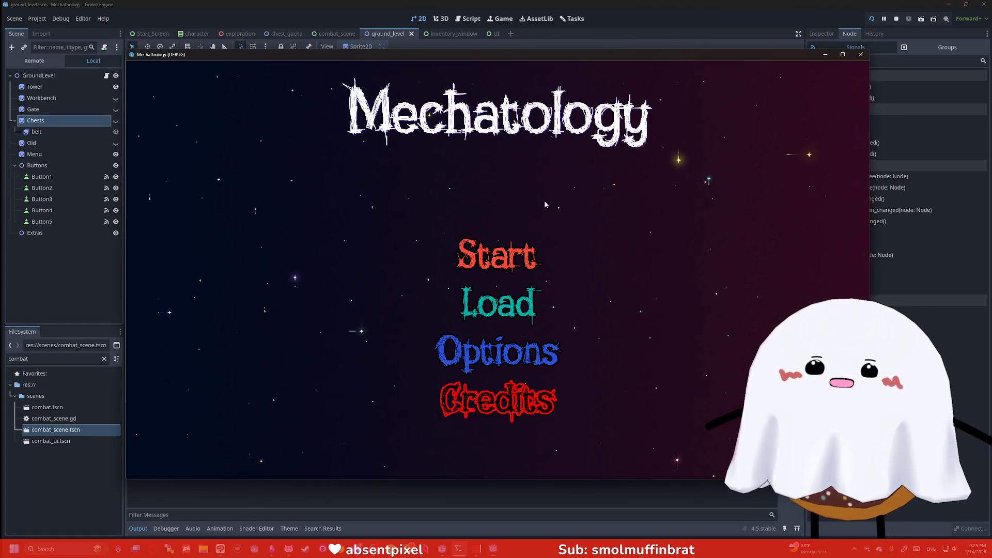
left_click(522, 256)
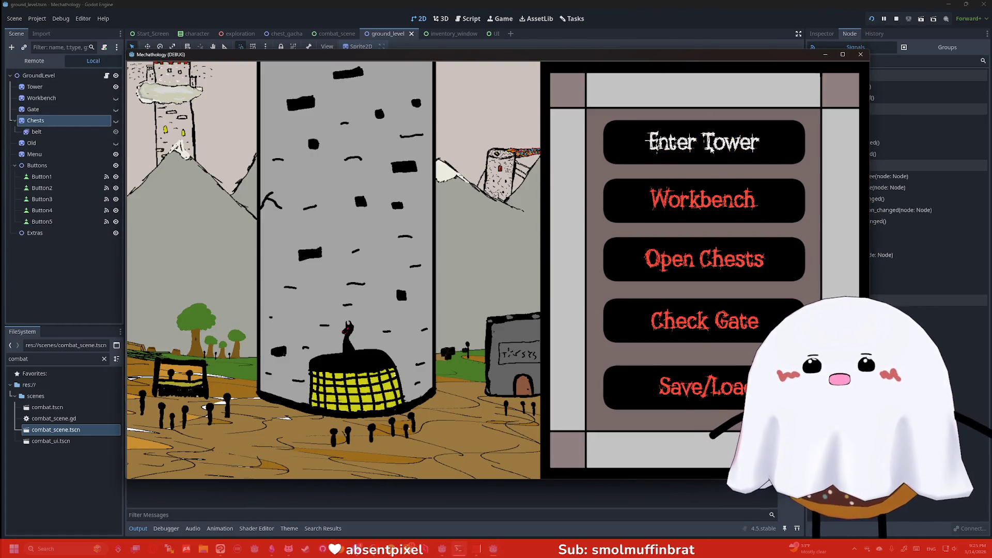
left_click(717, 193)
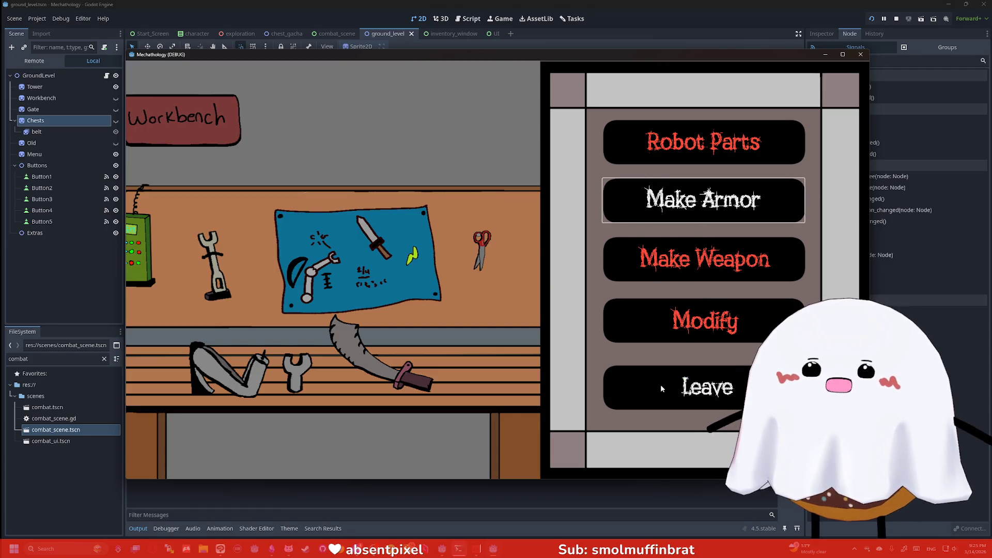
left_click(608, 381)
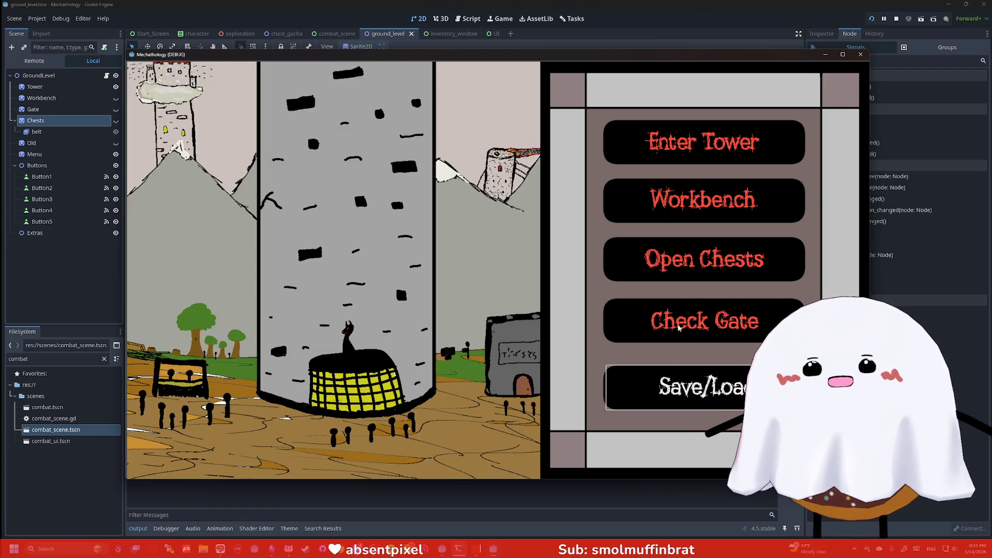
left_click(682, 261)
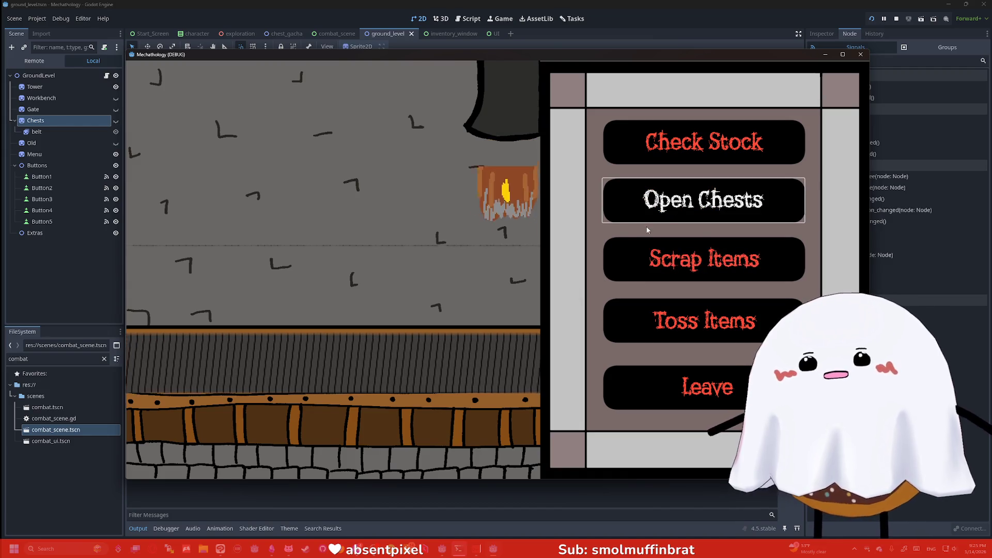
left_click(666, 222)
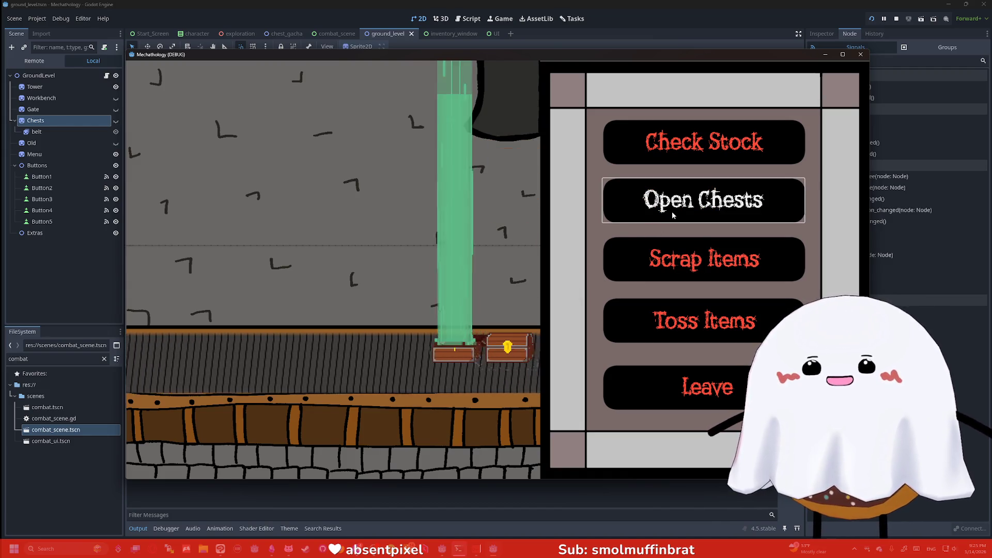
left_click(673, 215)
left_click(672, 215)
left_click(673, 215)
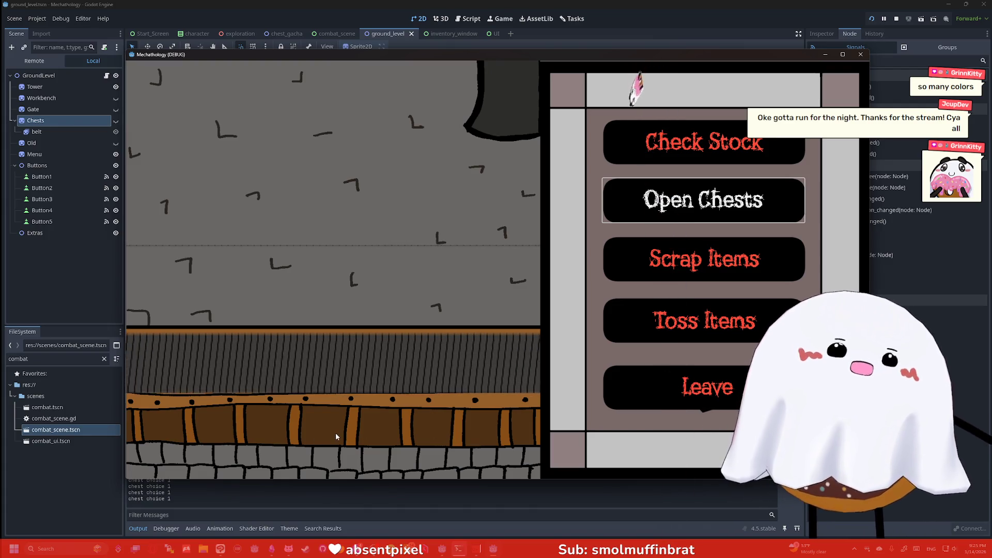
- Try the Check Gate menu's Blacksmith and Merchant options, returning to the hub and focusing Enter Tower
left_click(672, 387)
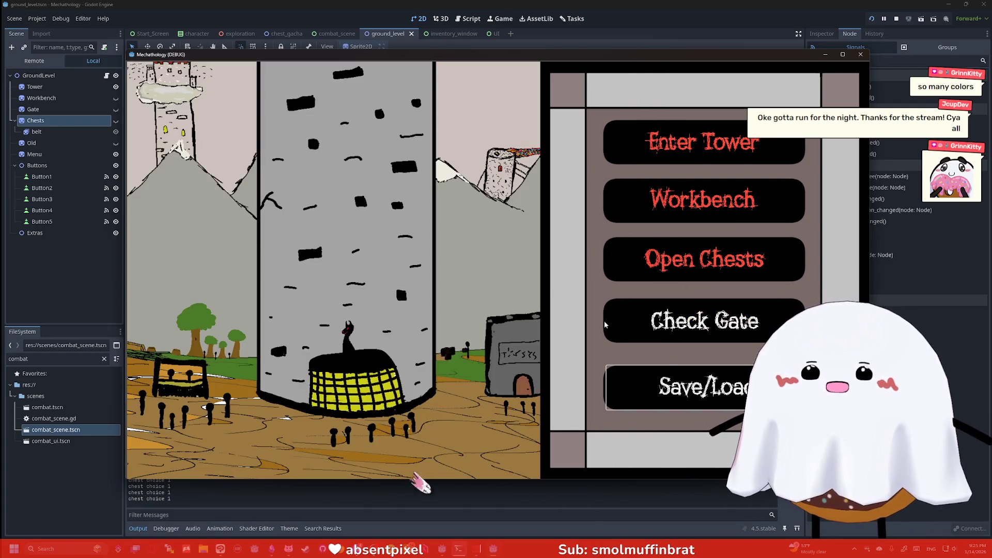
left_click(682, 316)
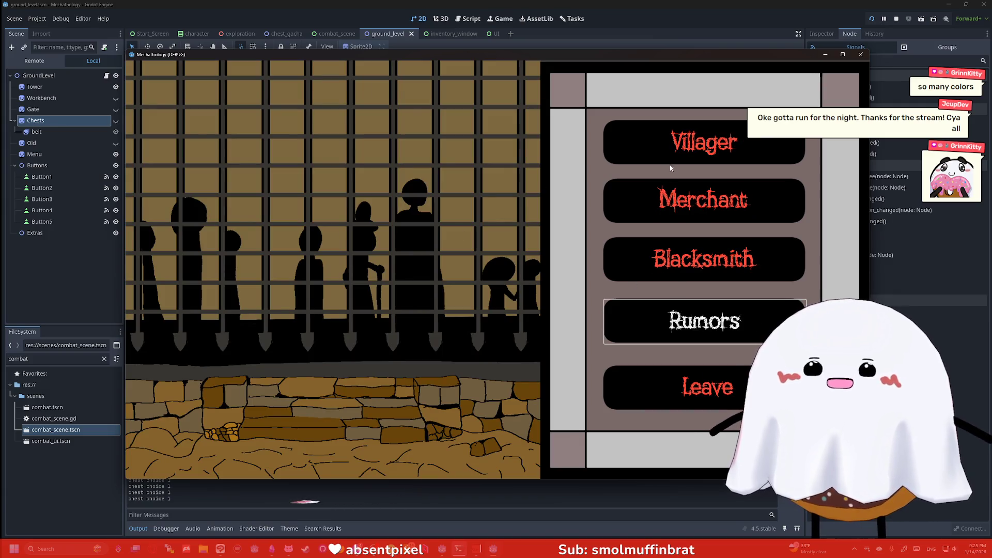
left_click(704, 259)
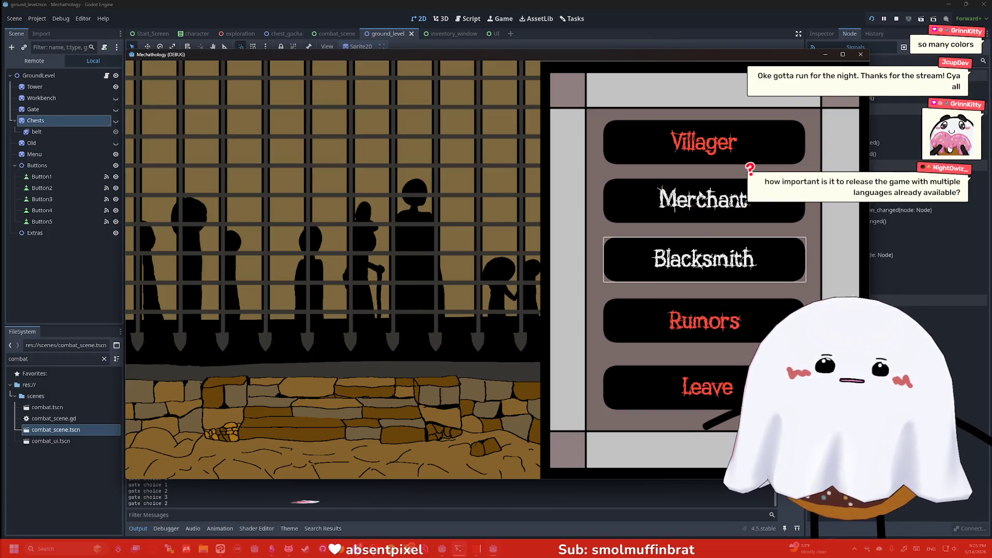
left_click(696, 187)
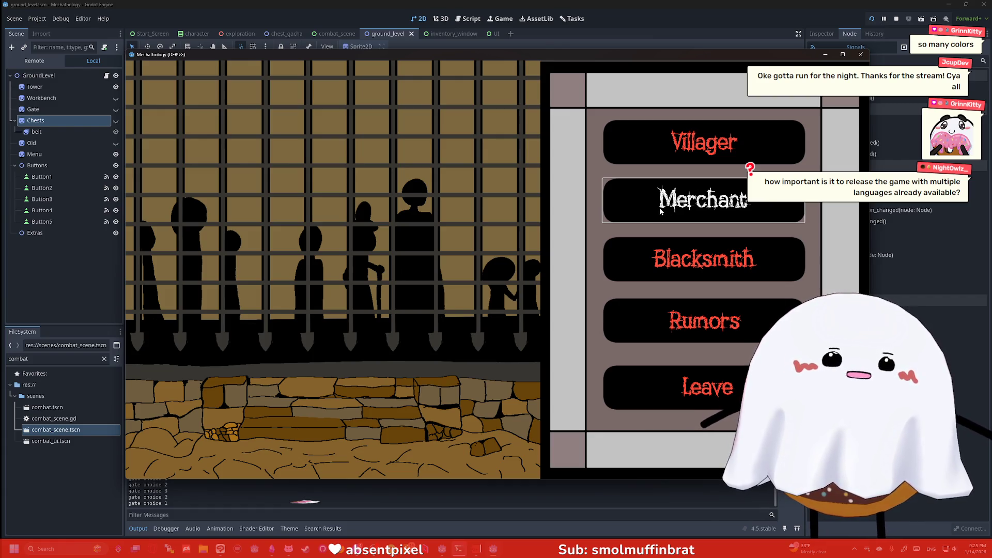
left_click(704, 390)
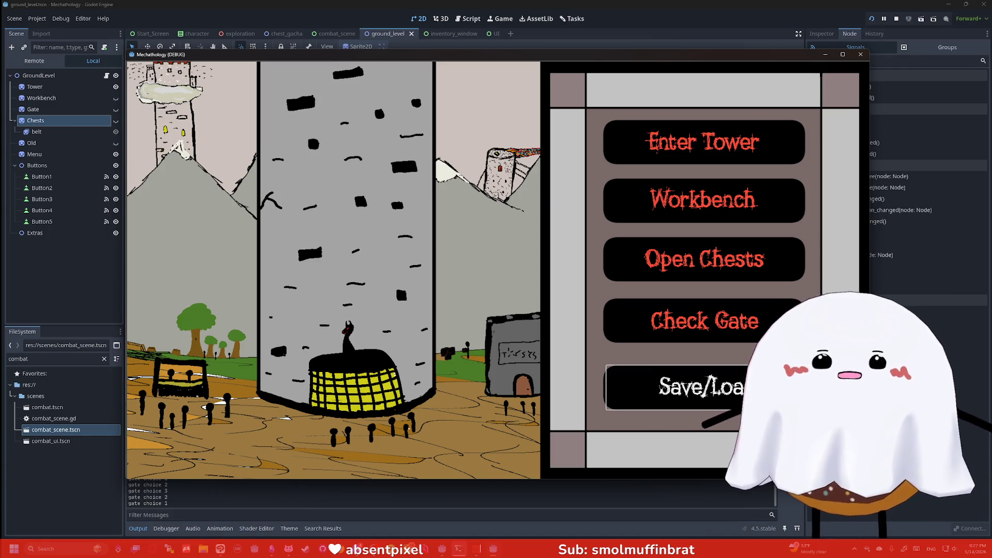
left_click(758, 325)
left_click(743, 267)
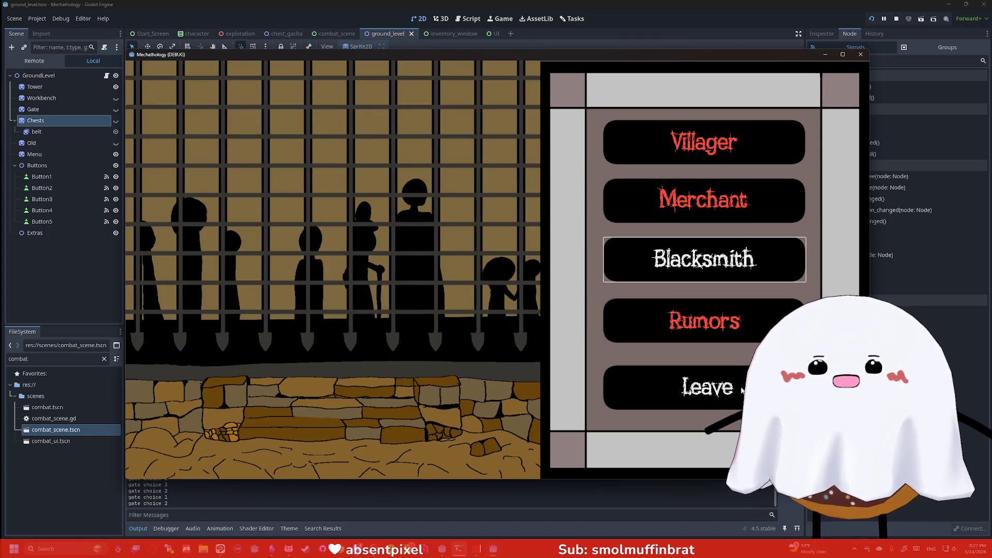
left_click(743, 391)
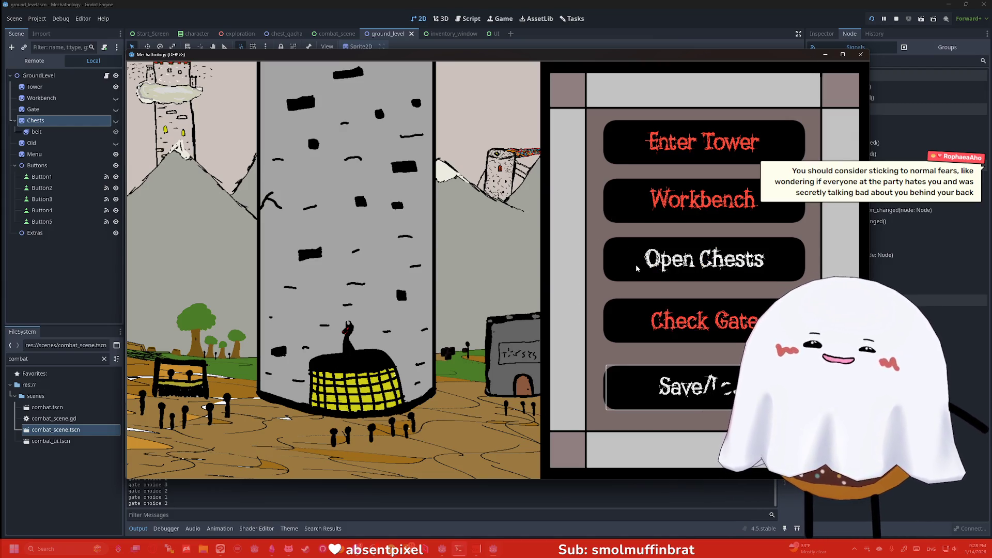
key("Tab")
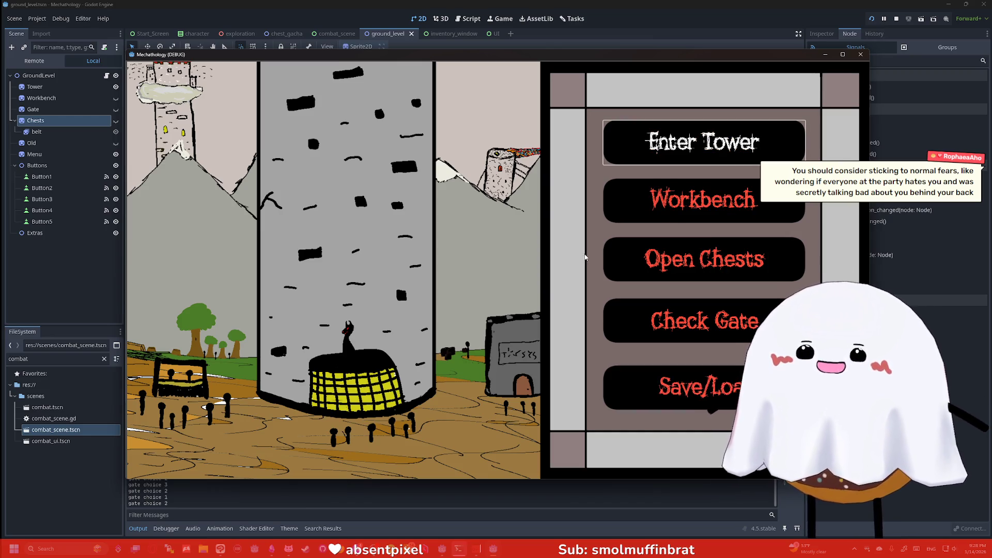
- Enter the tower, end one combat turn, then stop the game with F8
key("Return")
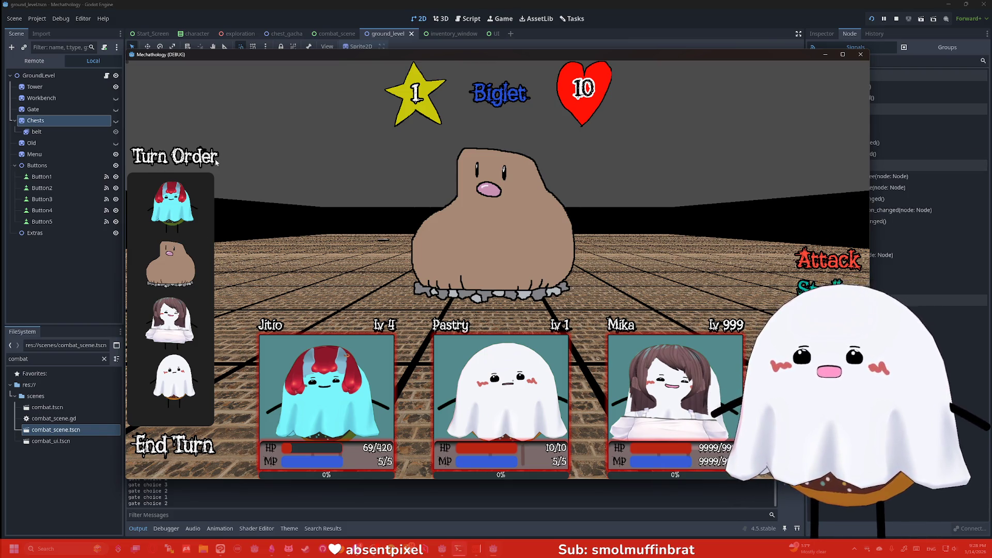
left_click(163, 454)
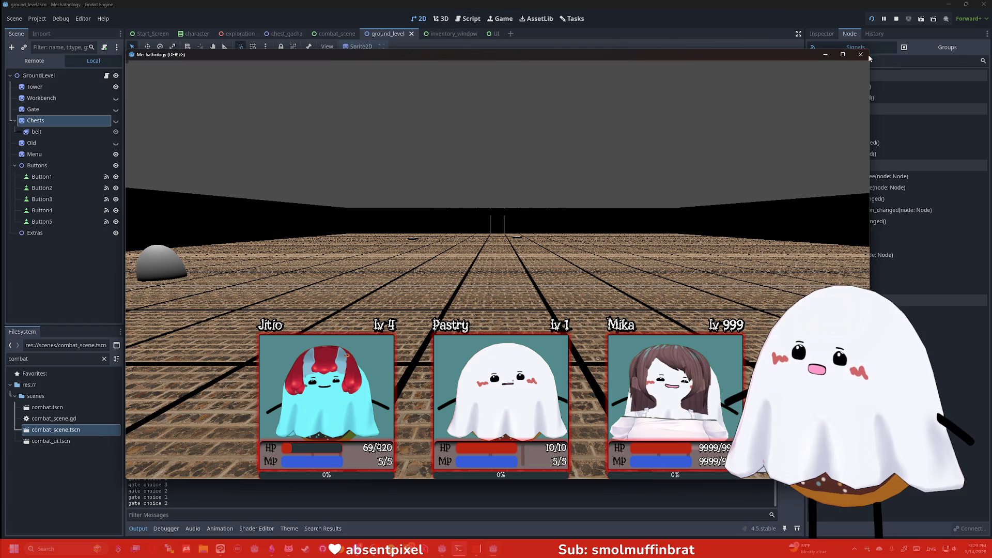
key("F8")
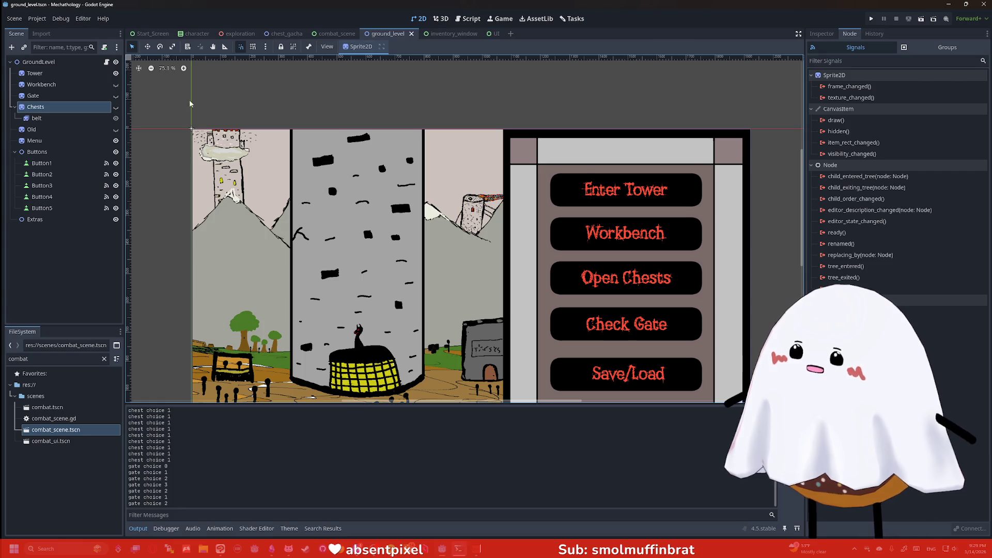
- Switch to the exploration scene and search Combat_Container's signals for 'pass' and 'click'
left_click(346, 36)
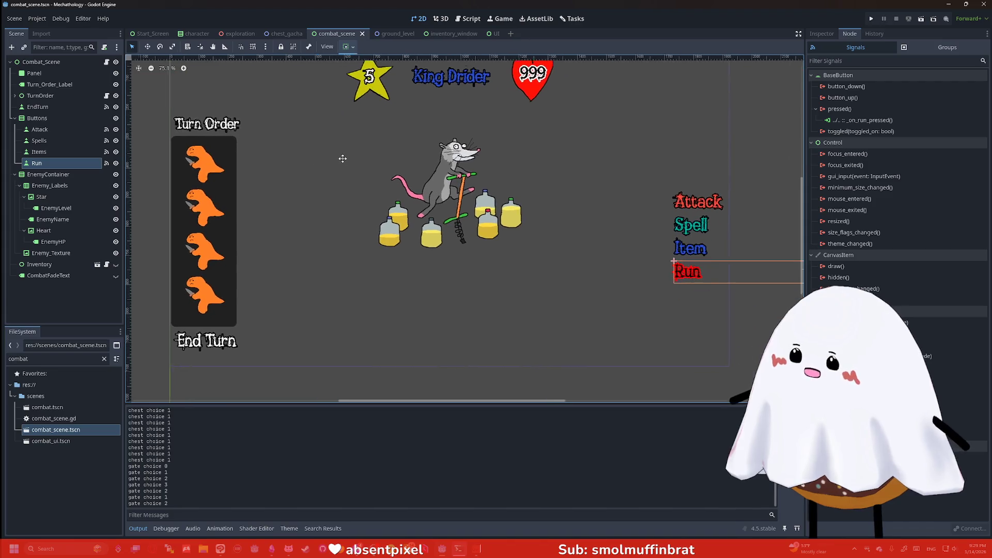
left_click(283, 34)
left_click(181, 35)
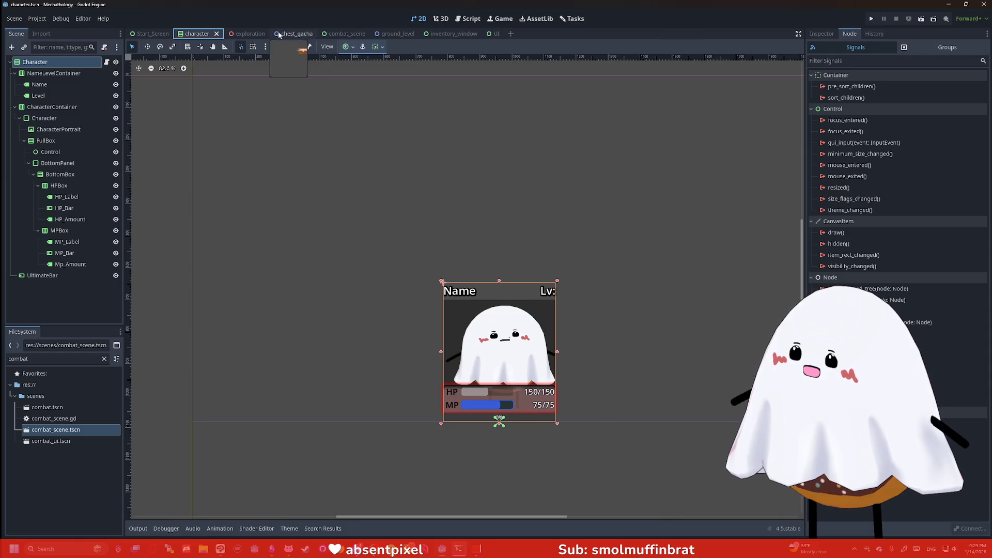
left_click(242, 34)
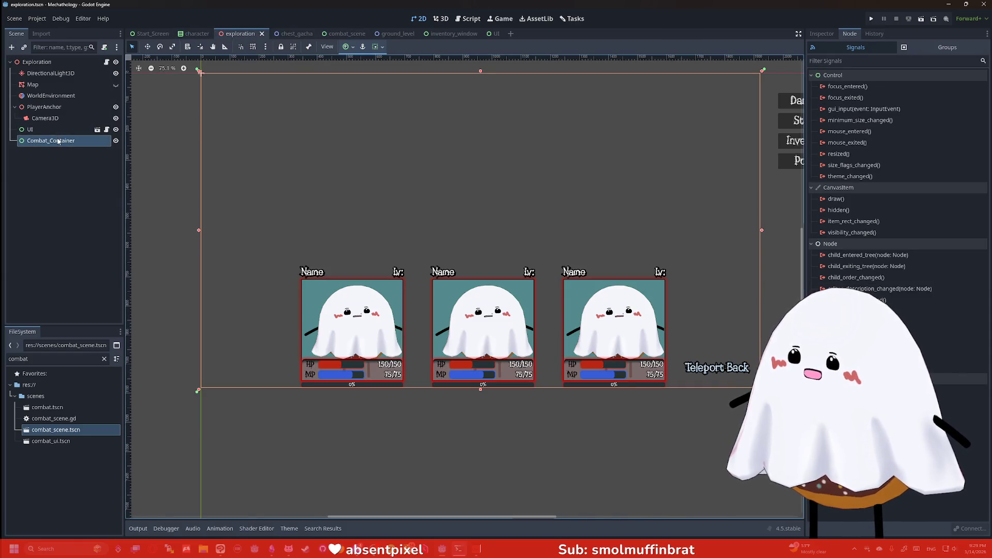
scroll(509, 152, "down", 2)
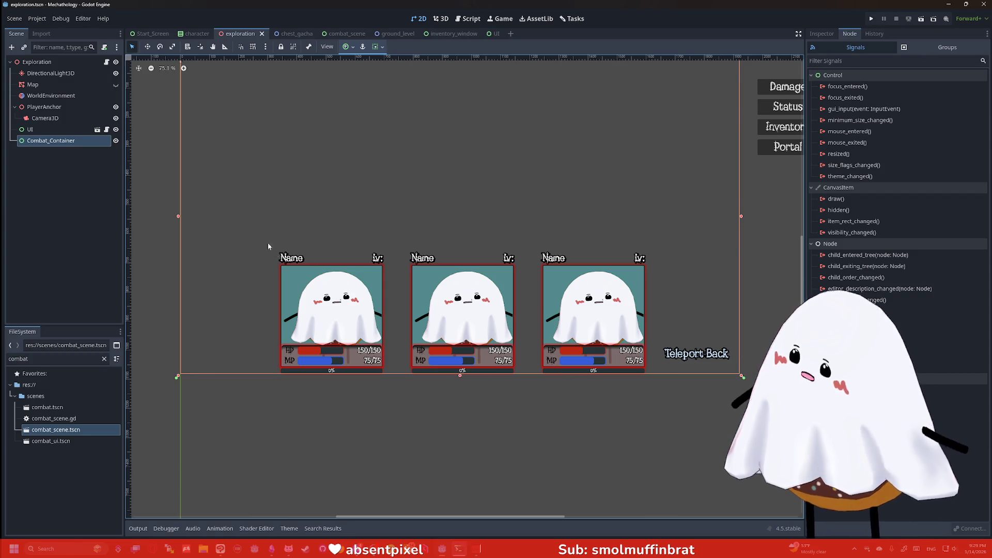
right_click(65, 145)
key("Escape")
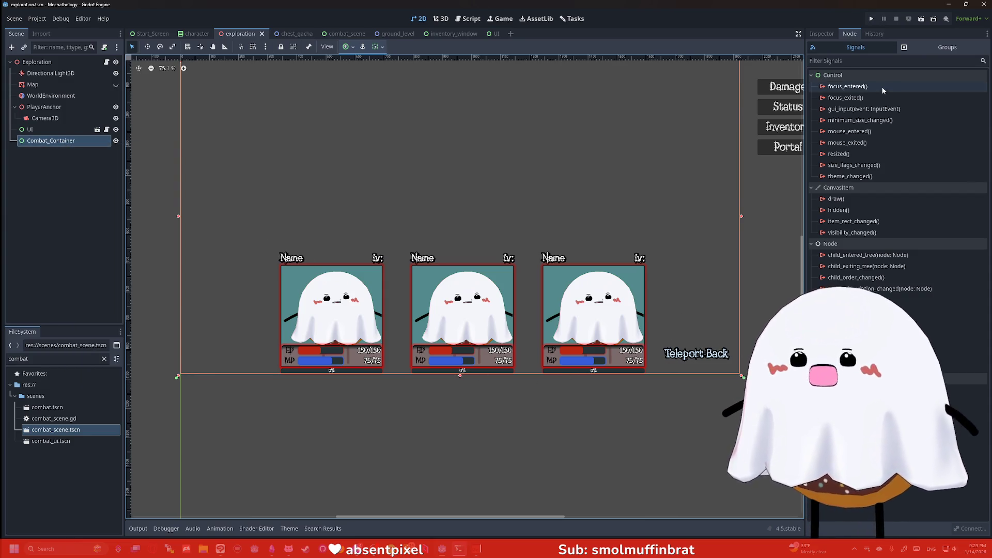
left_click(870, 61)
type("pass")
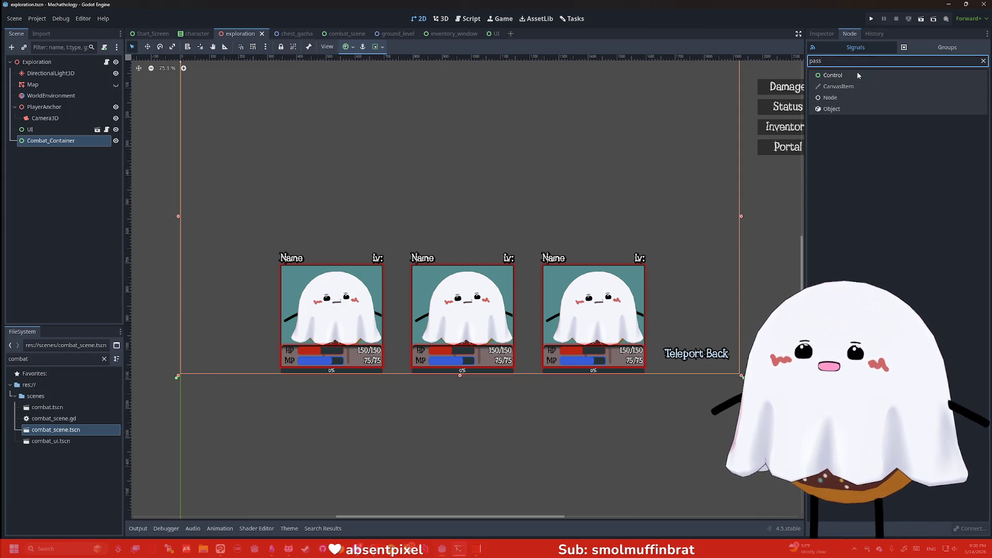
key("BackSpace")
key("BackSpace")
key("BackSpace")
type("click")
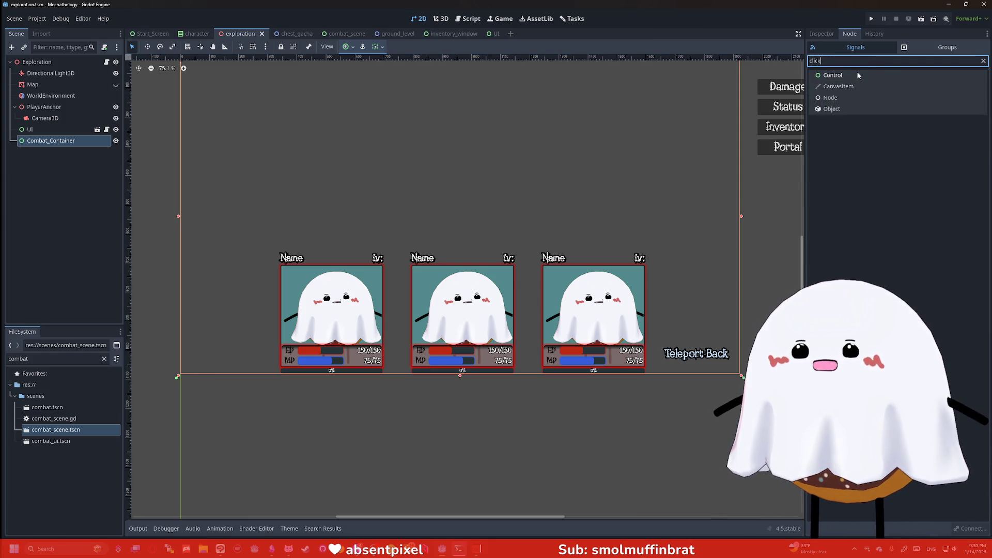
key("BackSpace")
key("BackSpace")
key("BackSpace")
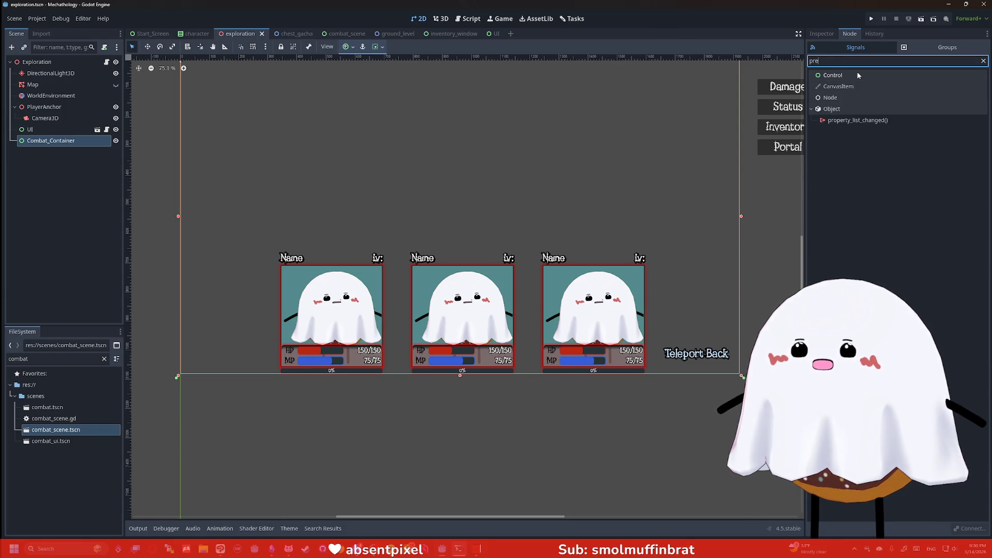
- Filter Combat_Container's properties for 'mouse' and set Filter to Pass (Propagate Up), recursive behavior Inherited
left_click(821, 33)
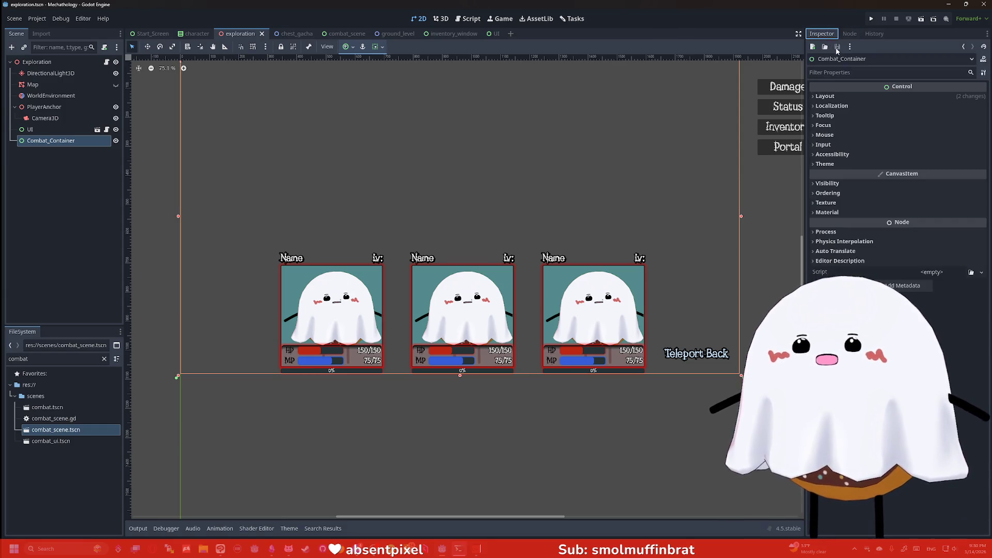
type("click")
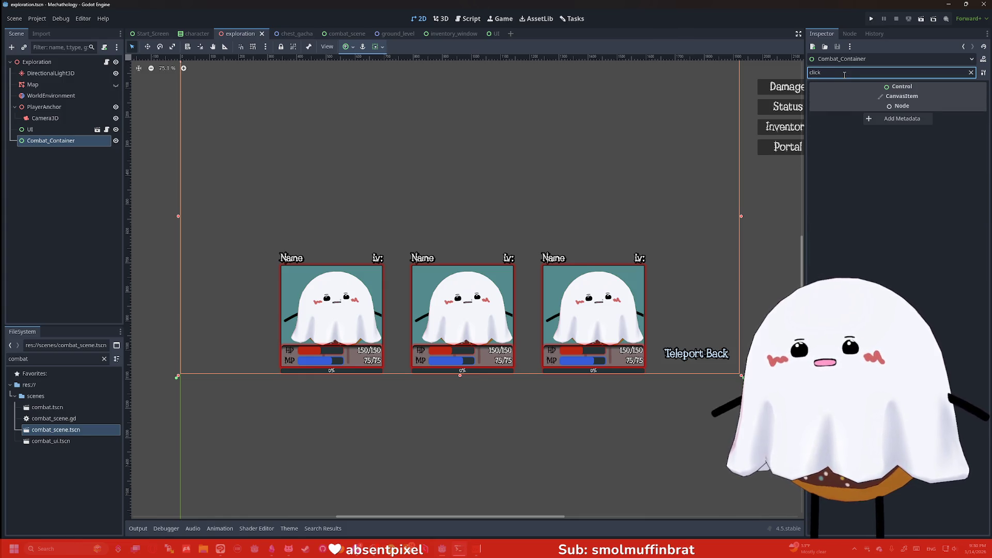
key("BackSpace")
key("BackSpace")
key("BackSpace")
type("mouse")
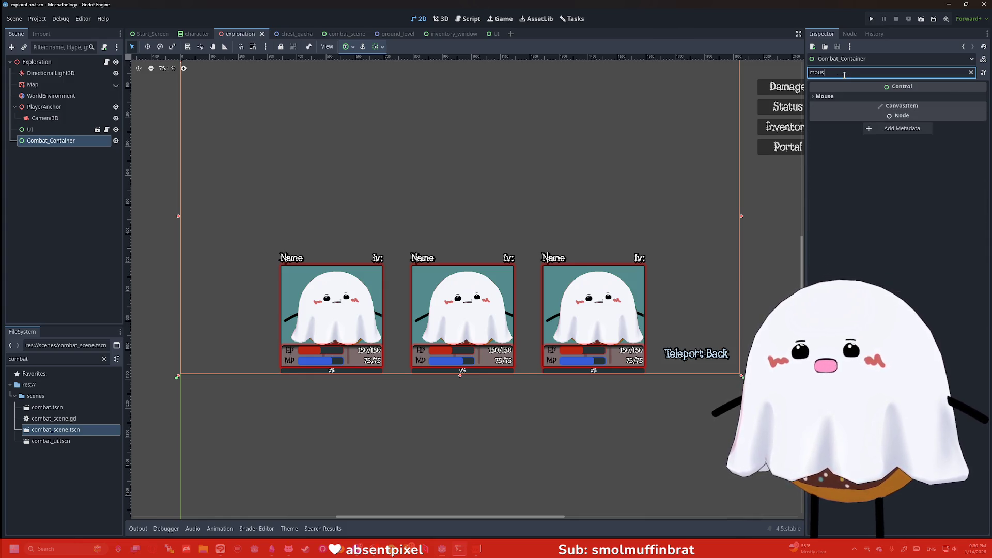
left_click(852, 97)
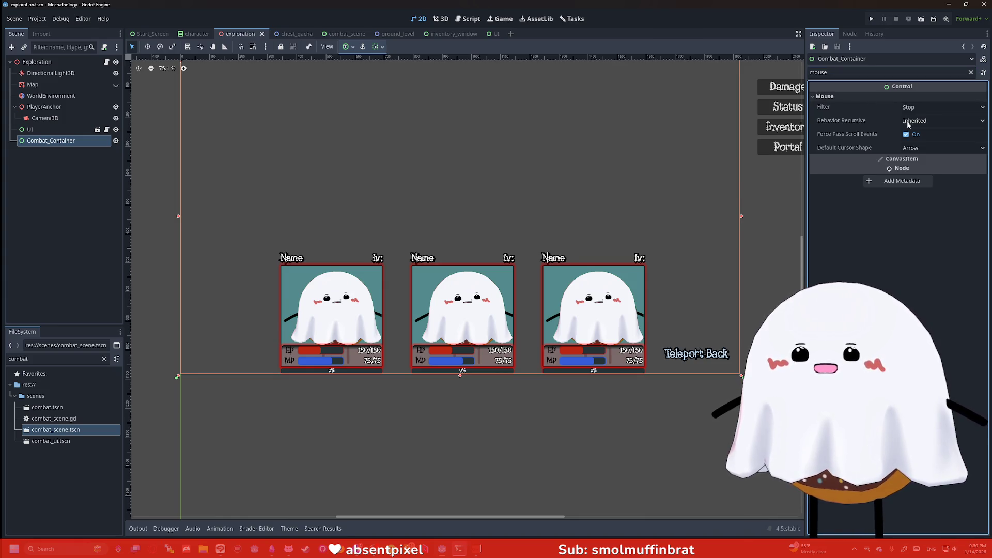
left_click(920, 108)
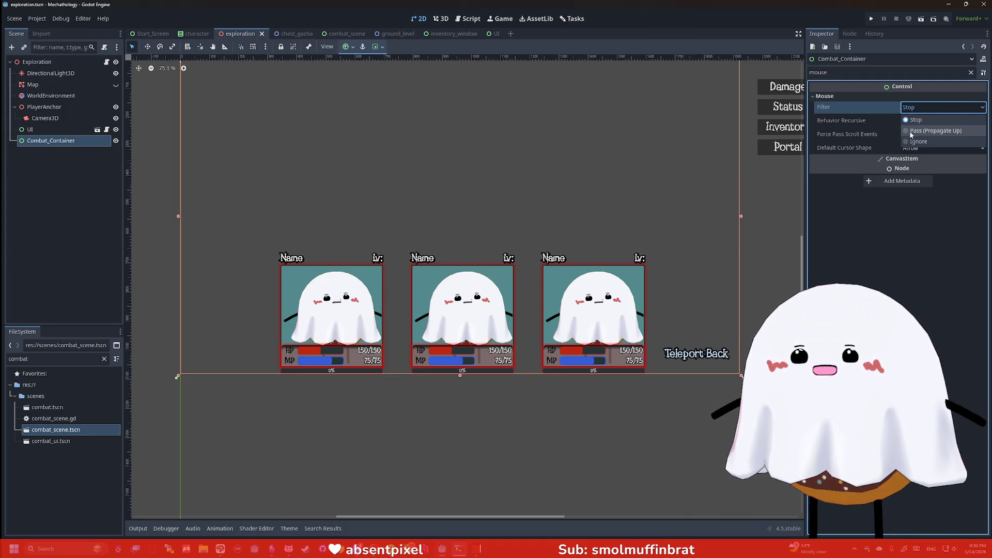
left_click(911, 131)
left_click(918, 122)
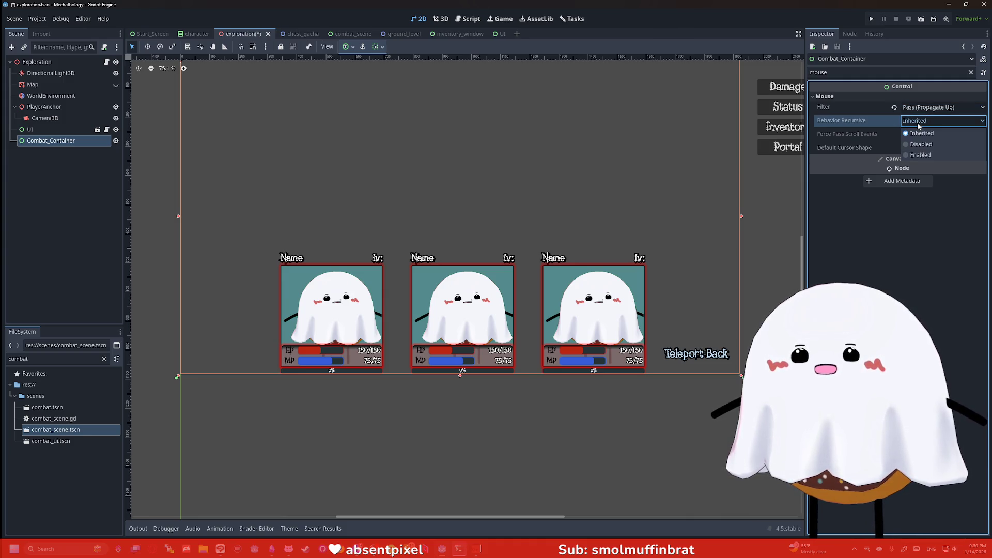
left_click(920, 133)
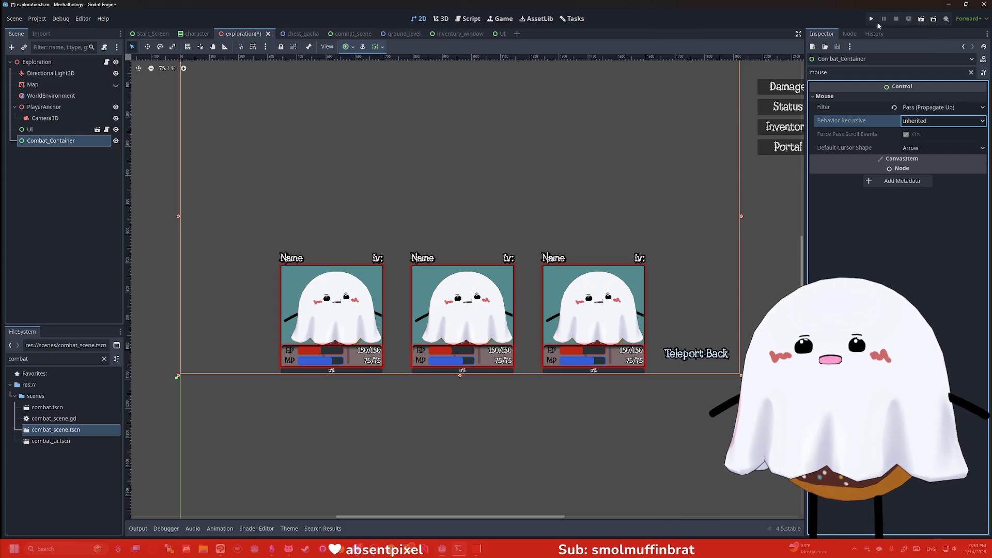
- Run the game and enter the tower to test the Pass mouse filter, then close it
left_click(872, 22)
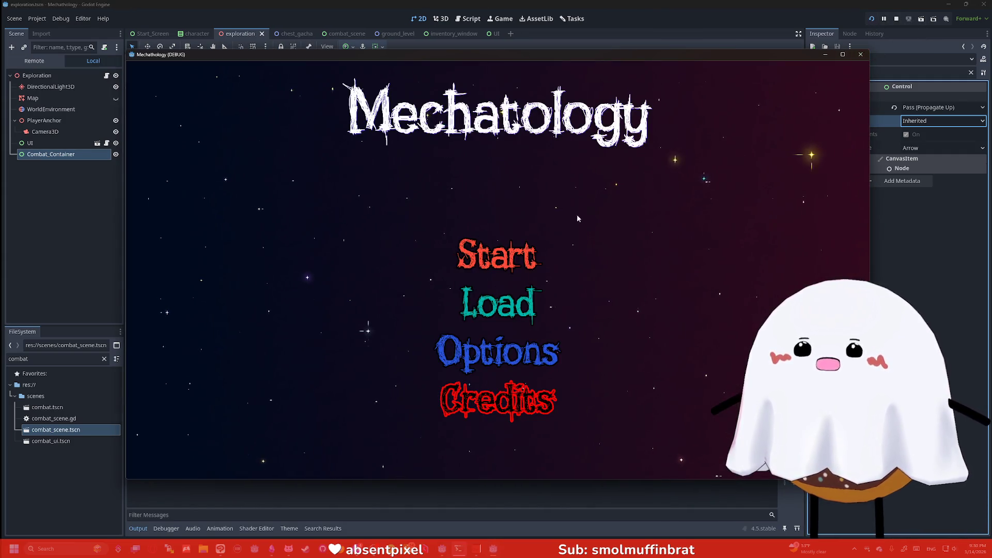
left_click(535, 250)
left_click(734, 154)
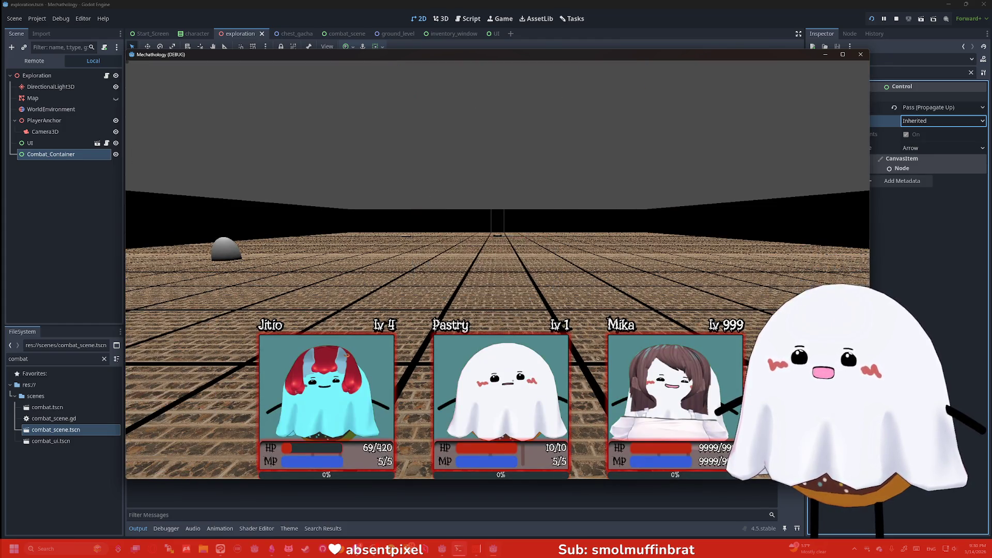
left_click(860, 54)
- Change Combat_Container's mouse filter to Ignore, keeping recursive behavior Inherited
left_click(933, 108)
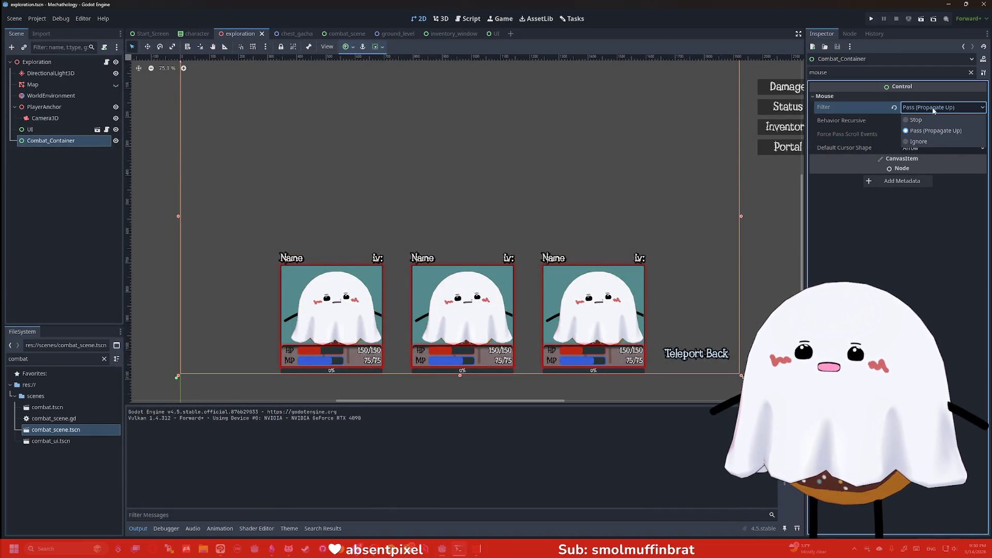
left_click(919, 142)
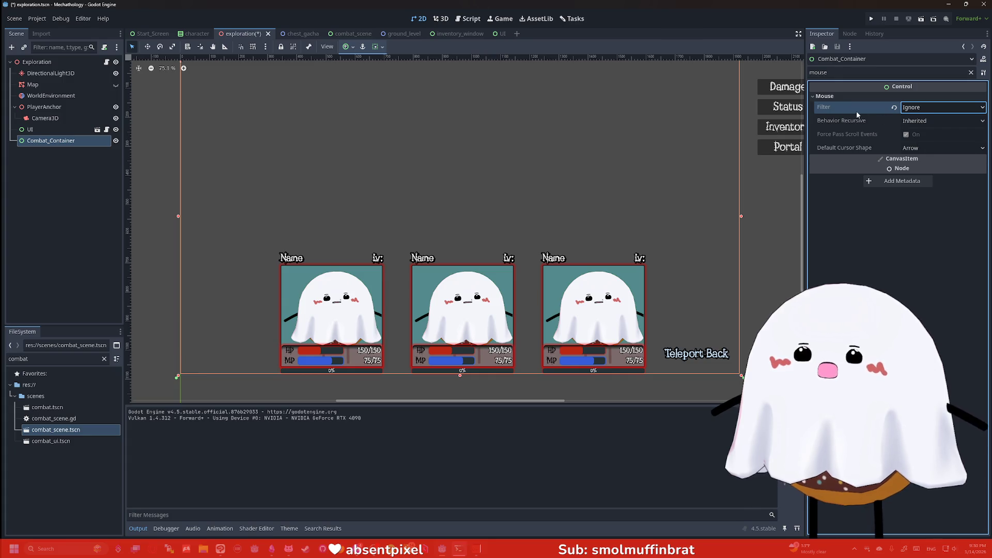
left_click(923, 121)
left_click(922, 124)
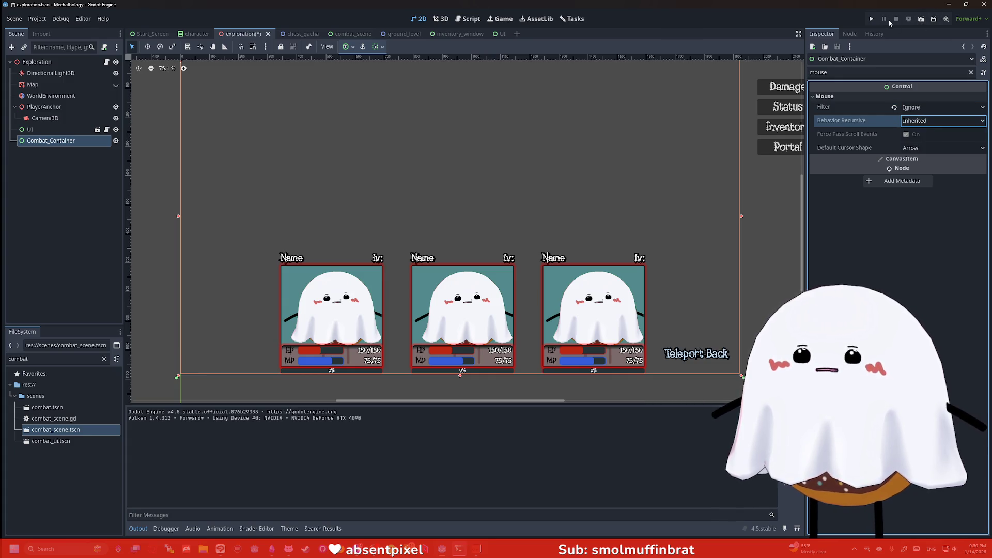
- Save and rerun, fighting Alexi The Pogo Possum and Drider Guard battles, then close the game
left_click(871, 19)
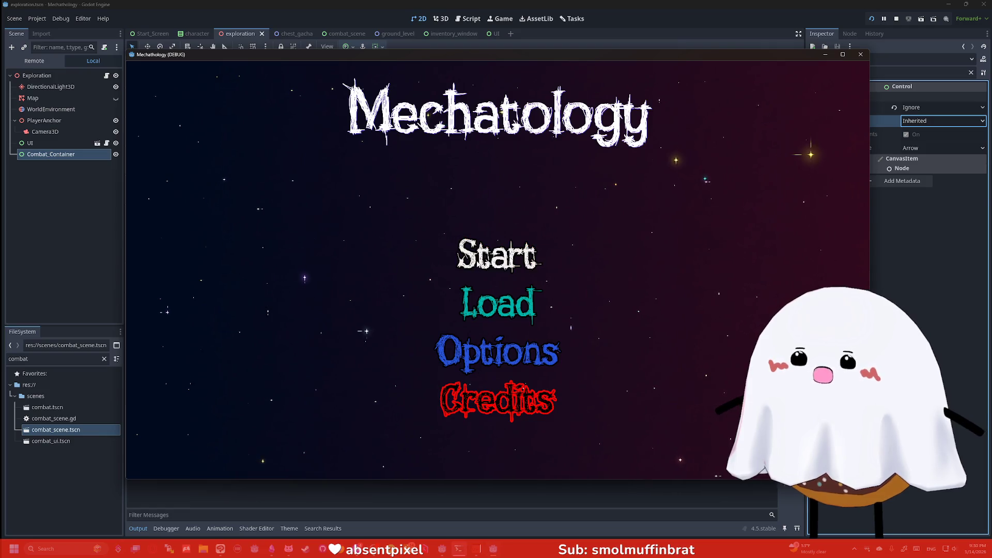
left_click(497, 255)
key("Return")
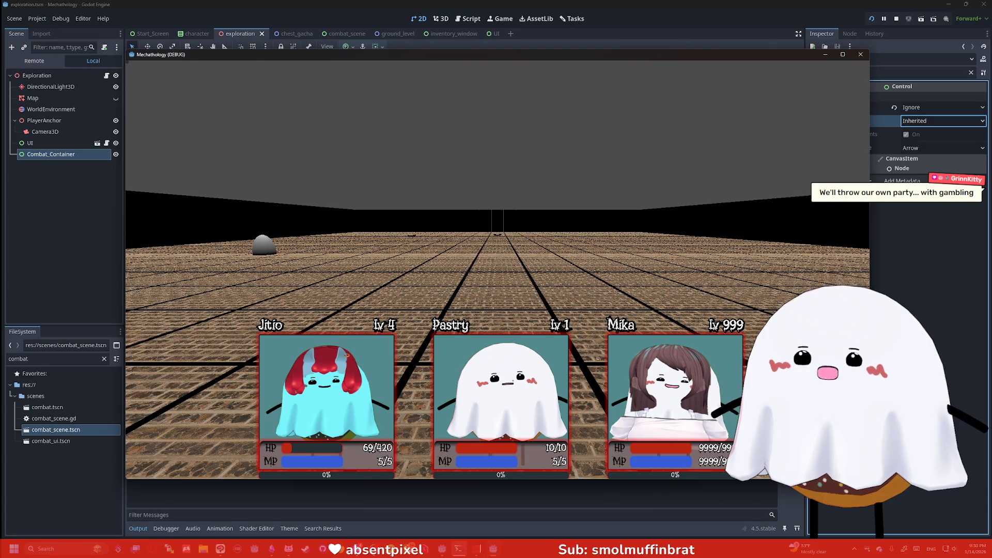
key("Return")
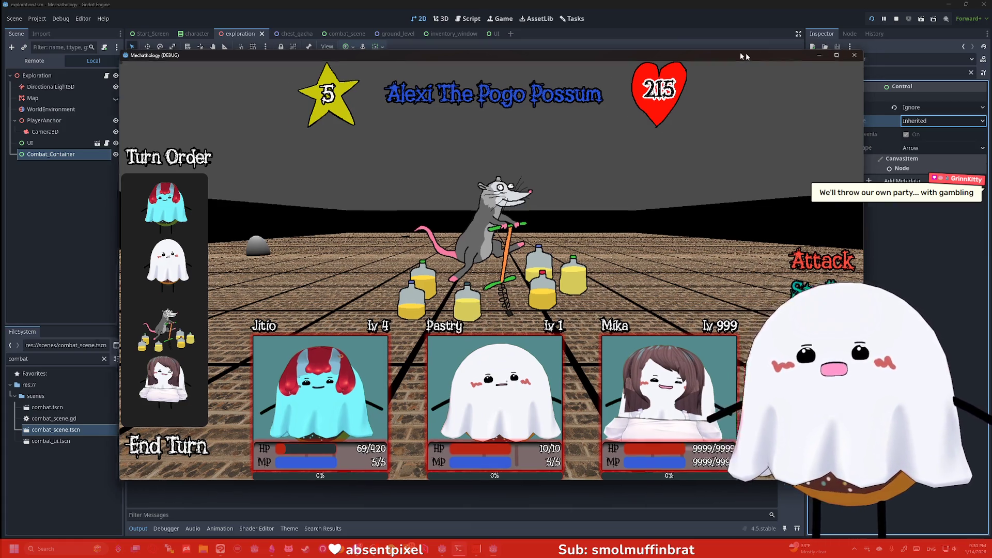
left_click_drag(723, 55, 542, 33)
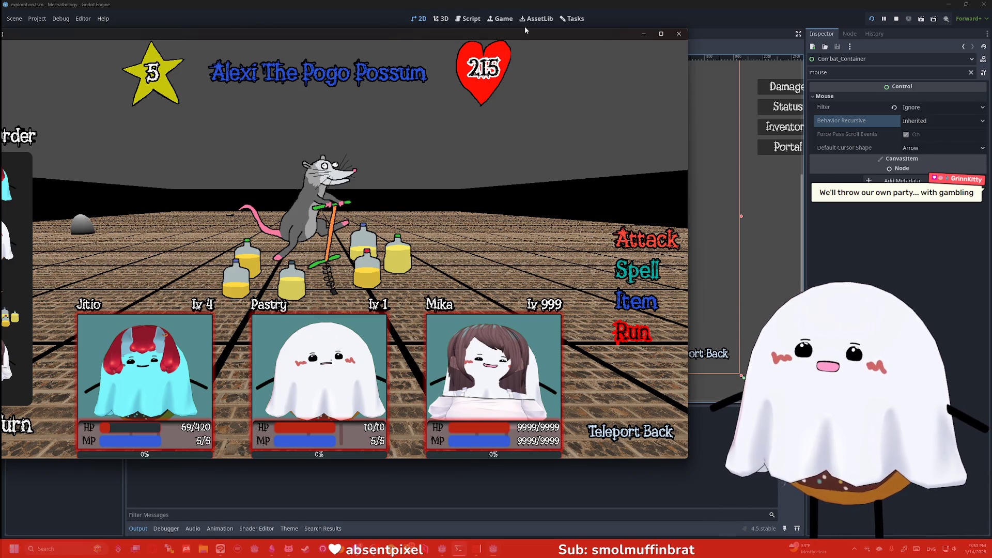
mouse_move(525, 30)
left_mouse_down()
mouse_move(695, 41)
mouse_move(680, 39)
left_mouse_up()
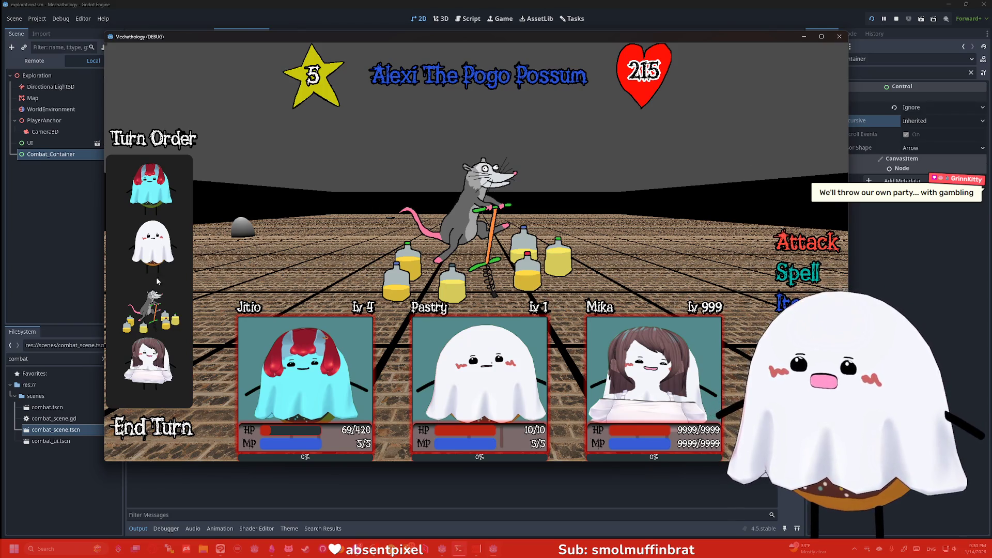
left_click(180, 432)
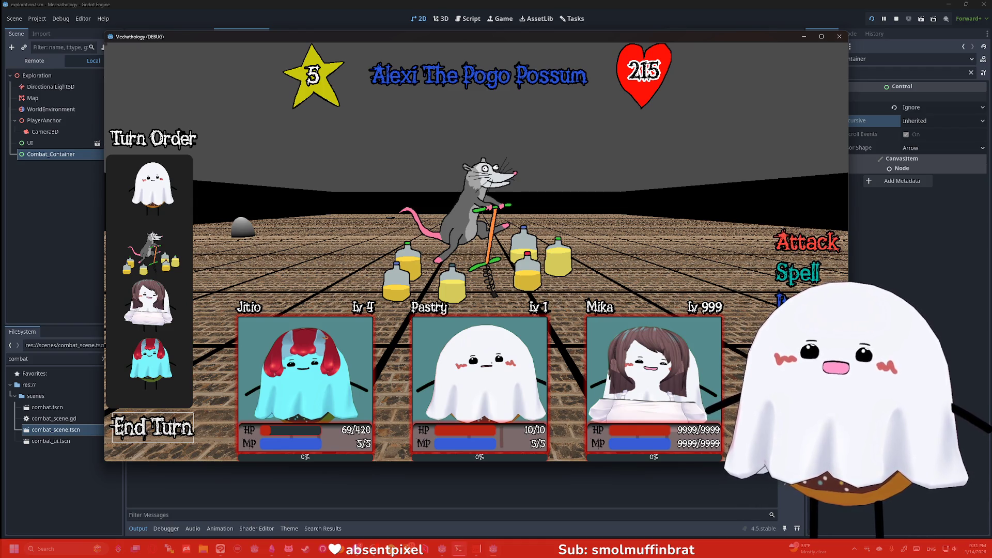
left_click_drag(680, 39, 590, 46)
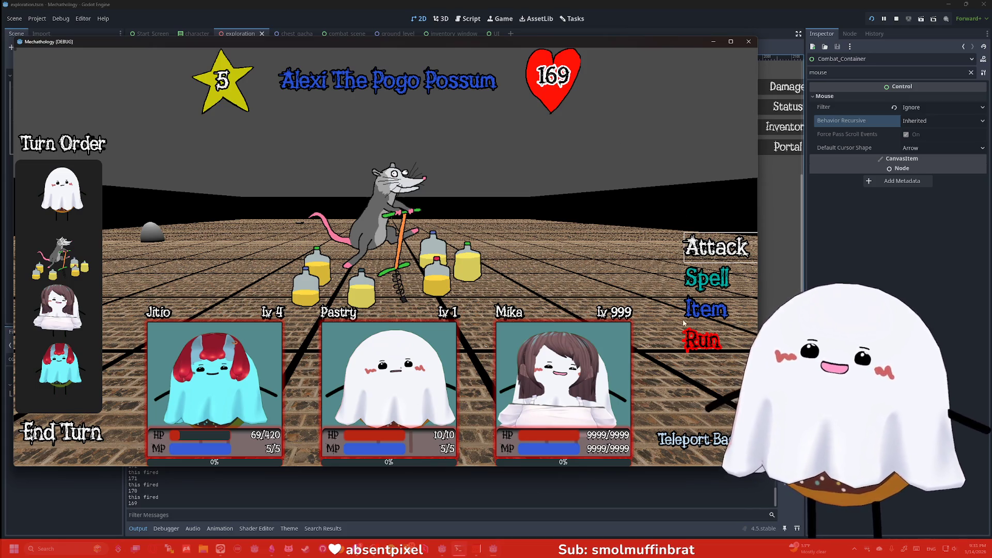
left_click(691, 347)
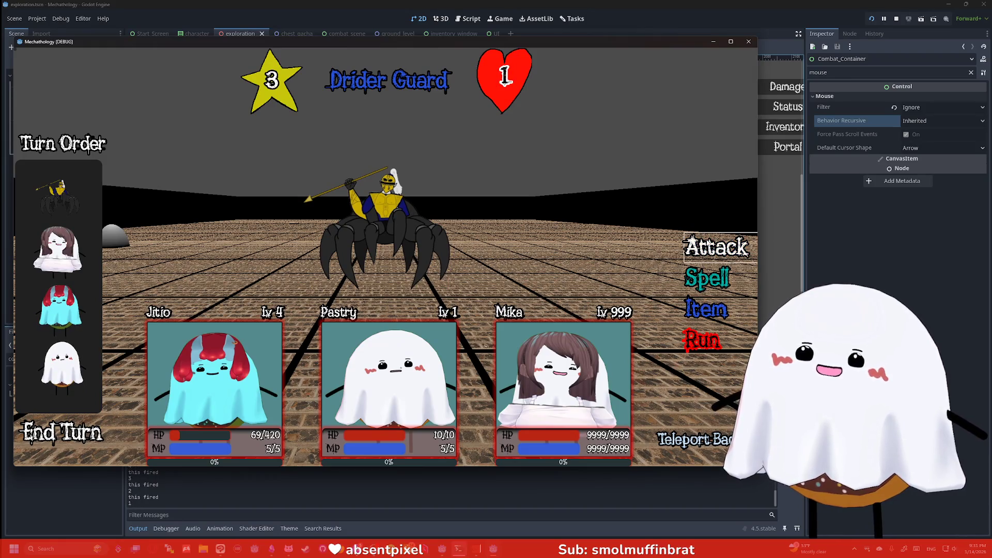
left_click(748, 42)
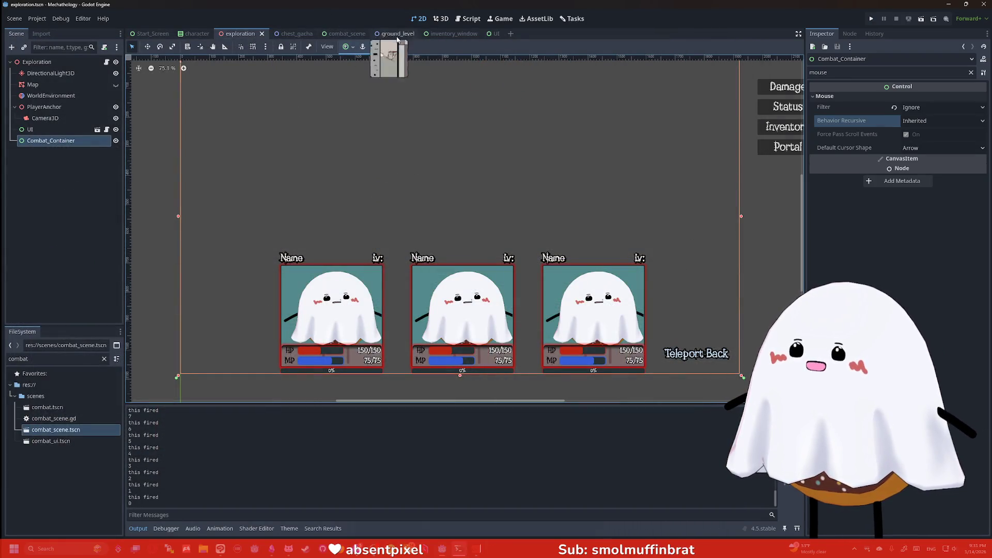
- Select the Attack button in combat_scene and jump to its _on_attack_pressed handler from the pressed() signal
left_click(339, 34)
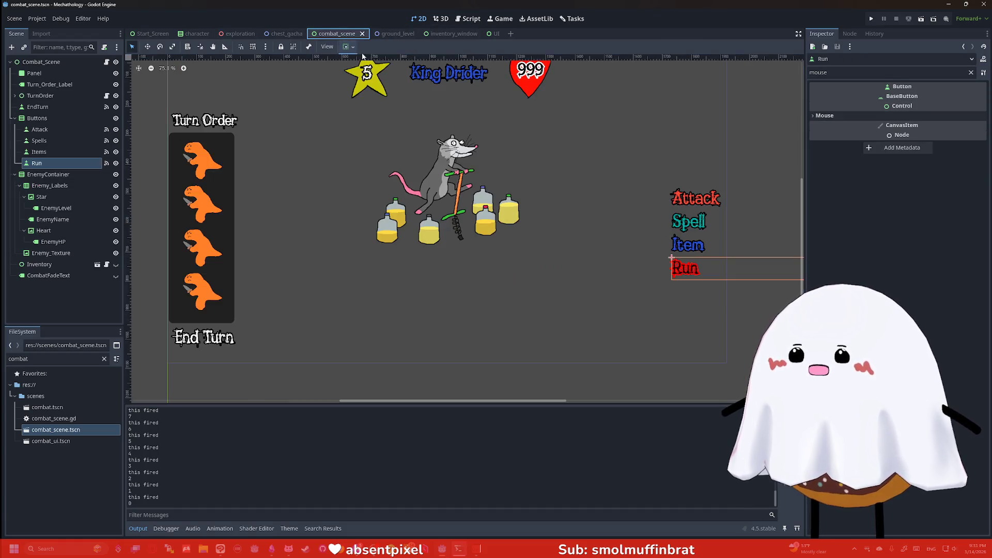
left_click(690, 202)
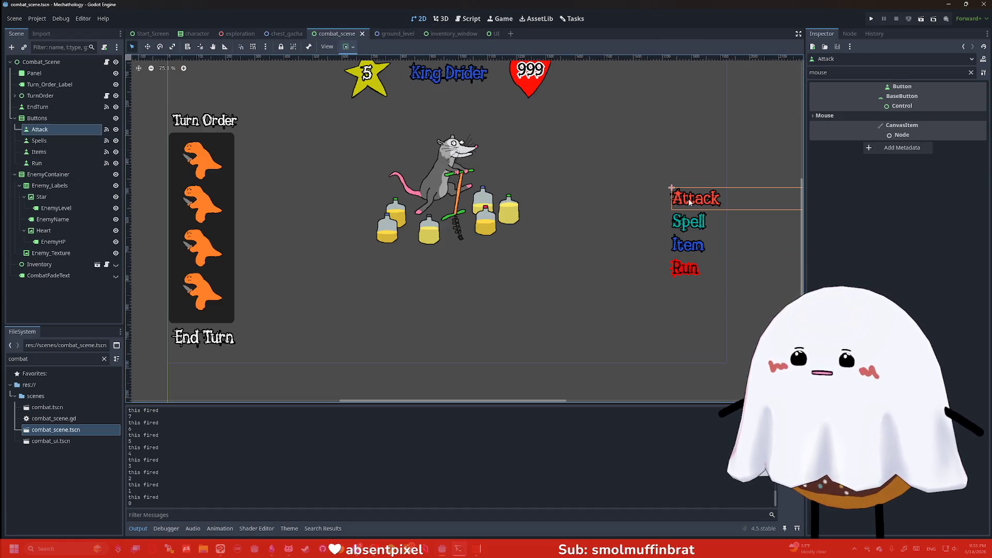
left_click(107, 129)
double_click(834, 125)
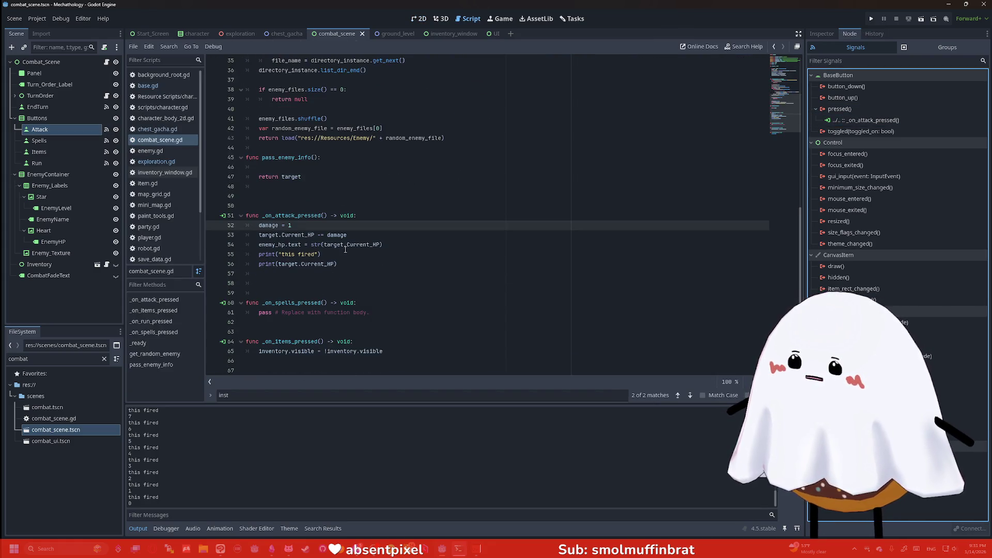
- Add an 'if target.Current_HP == 0:' check below the prints in _on_attack_pressed
left_click(345, 251)
left_click(363, 217)
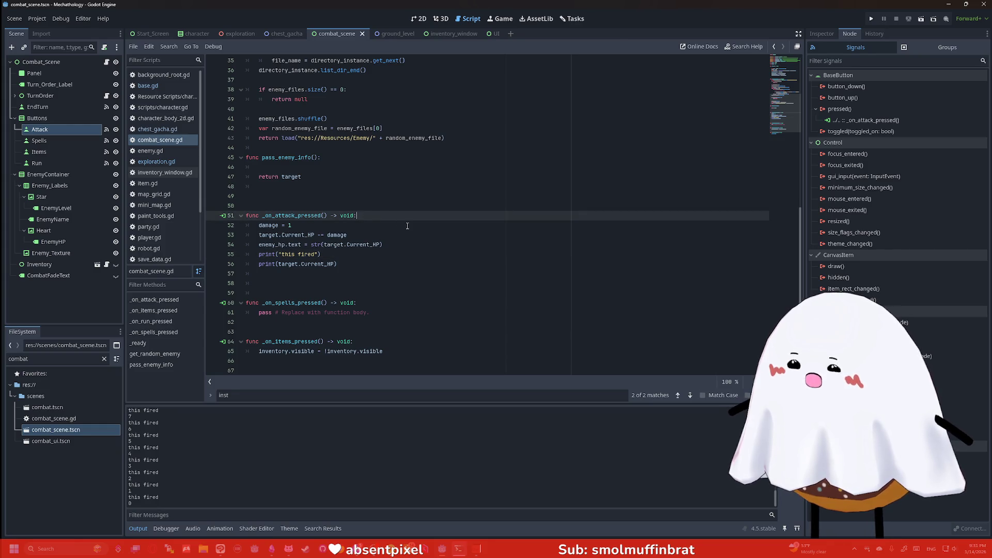
key("Down")
key("Down")
key("Down")
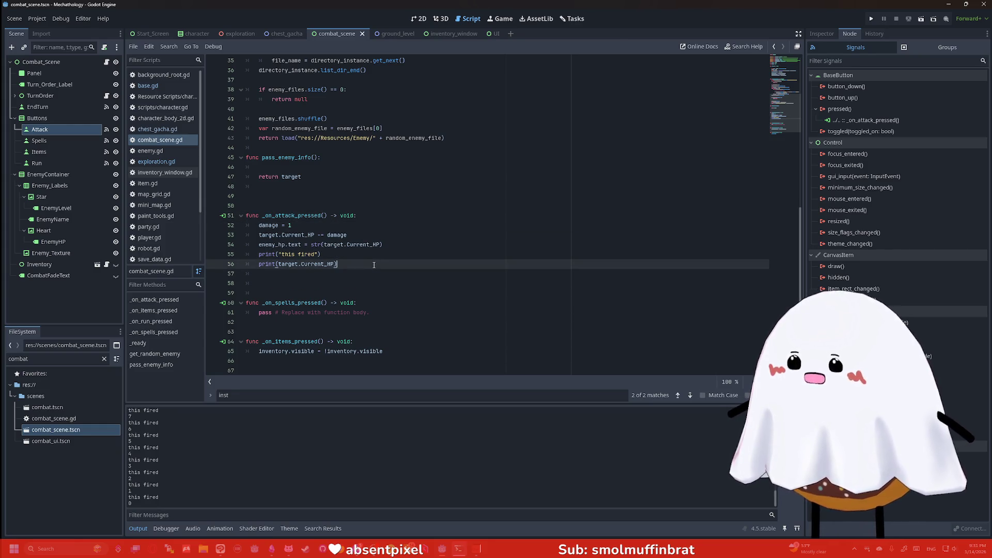
key("Return")
key("Return")
type("if")
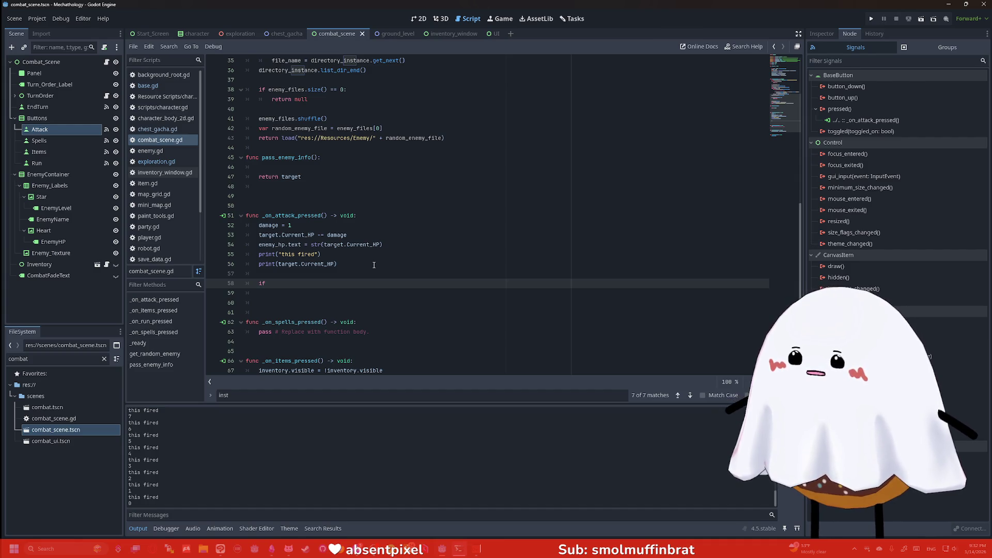
left_click_drag(314, 235, 254, 237)
key("ctrl+c")
left_click(301, 284)
key("ctrl+v")
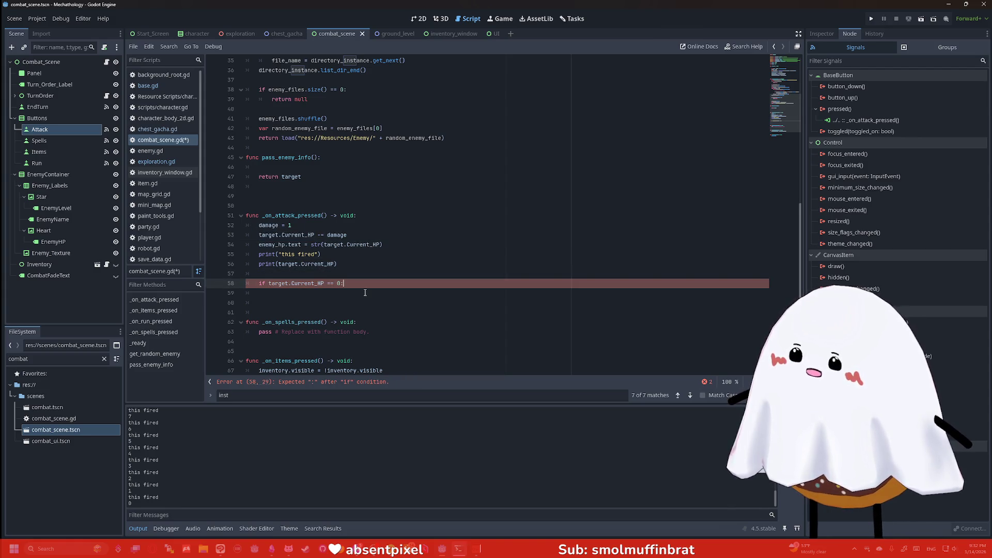
- Indent queue_free() under the check, save combat_scene.gd and run the game
key("Return")
type("ueue_free")
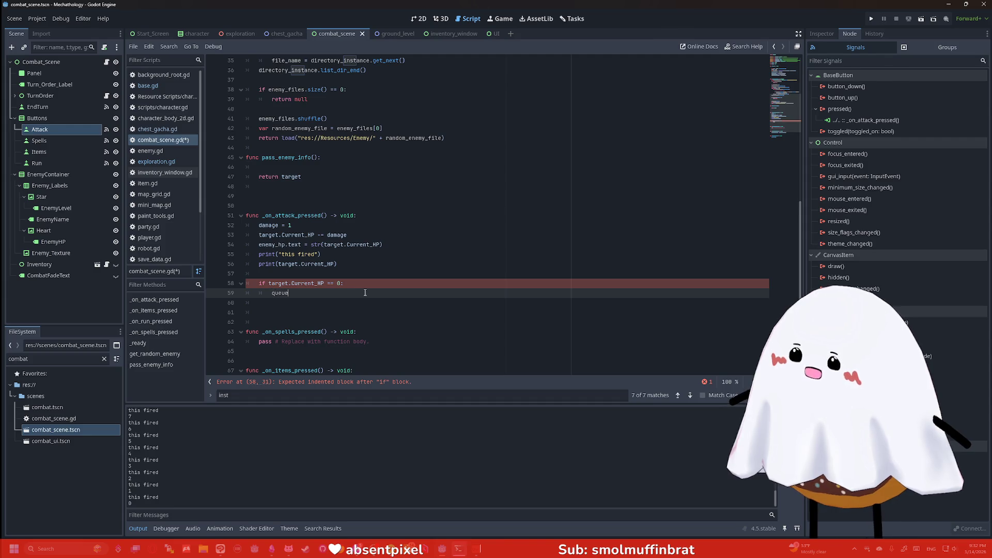
key("Return")
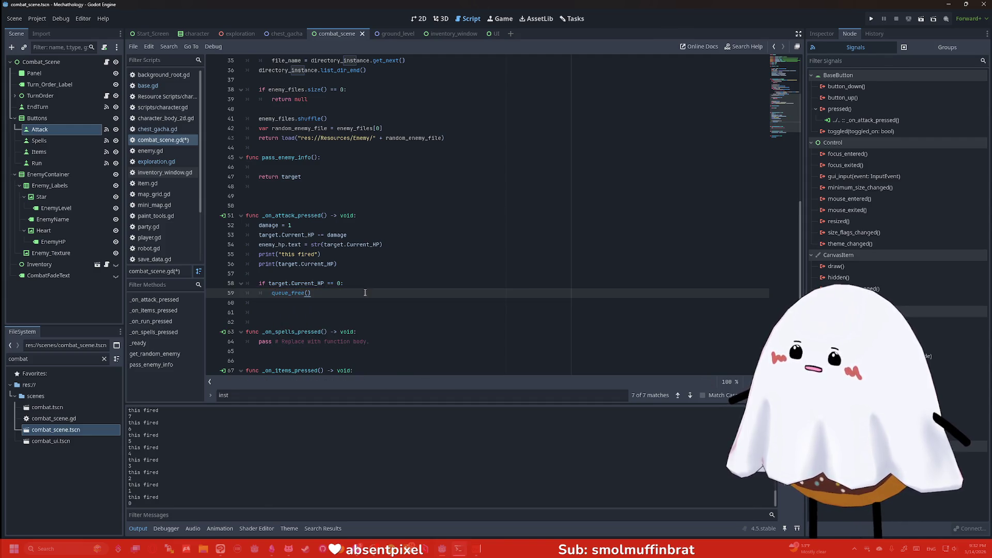
key("ctrl+s")
left_click(871, 19)
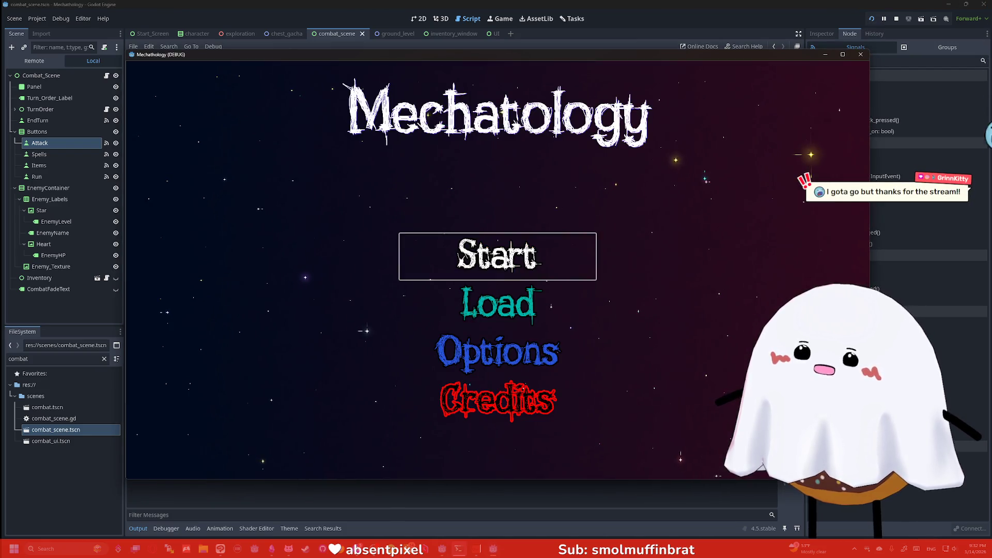
- Start the game, enter the tower, and attack the Questionable Pastry until it vanishes
left_click(591, 239)
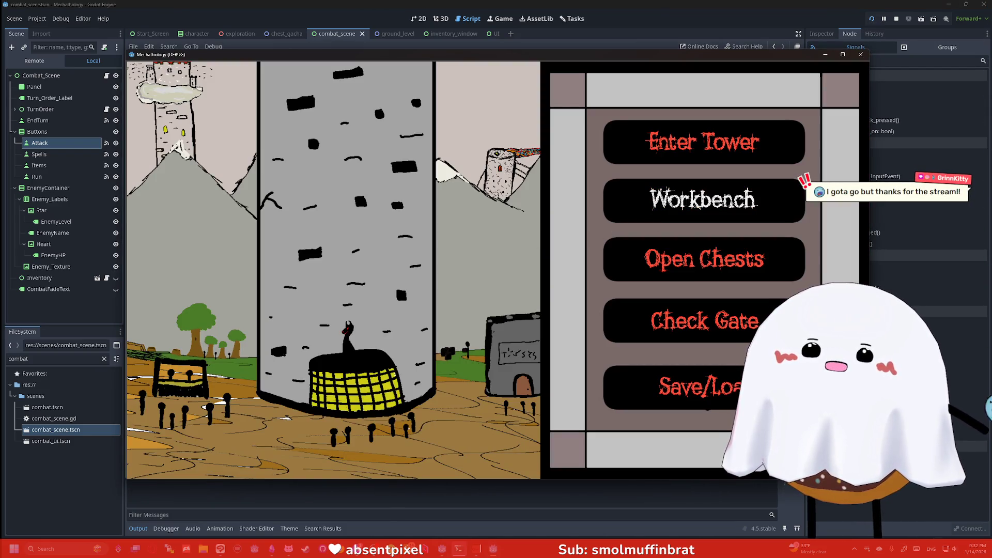
left_click(704, 156)
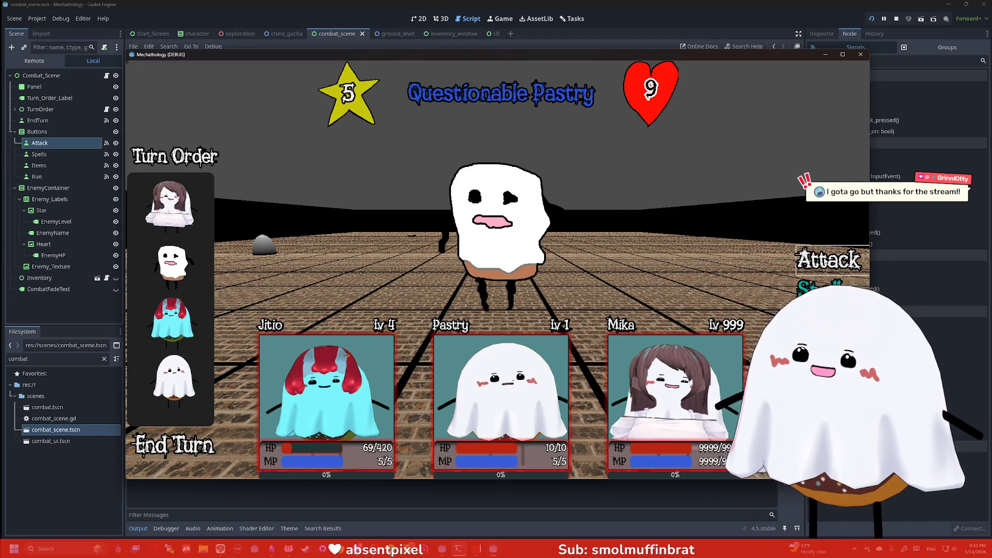
left_click(825, 261)
left_click(825, 261)
left_click(824, 261)
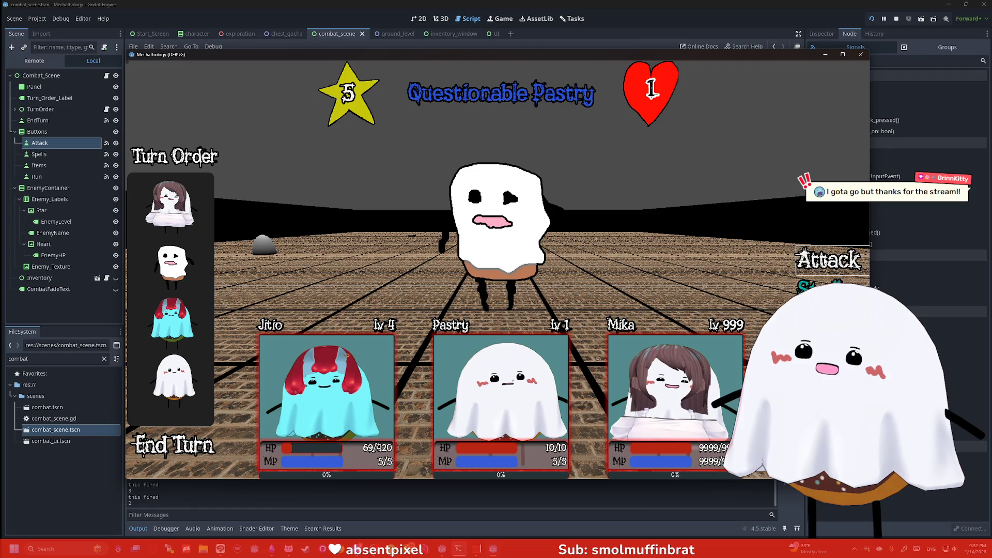
left_click(825, 261)
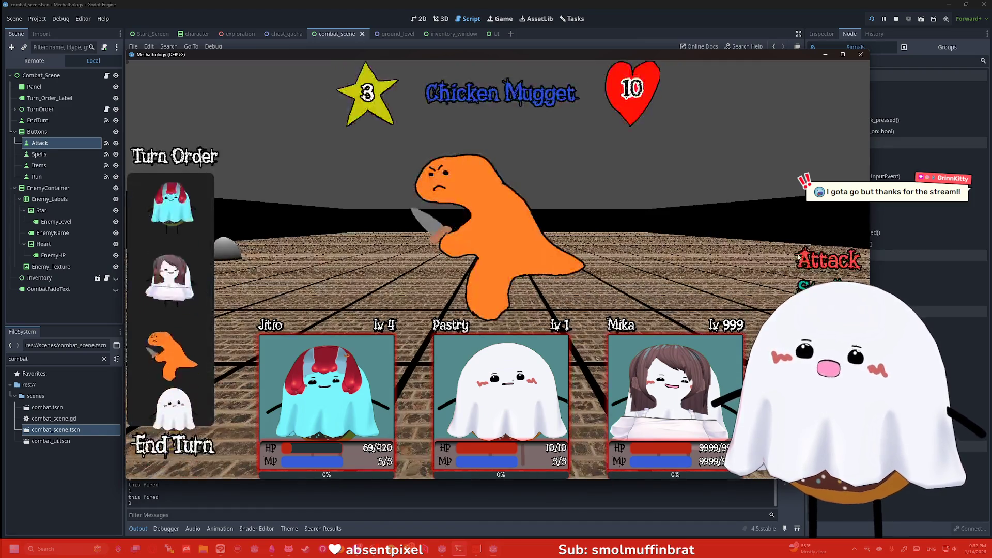
- Attack the Chicken Mugget four times until it is defeated and the town menu returns
left_click(803, 259)
left_click(804, 253)
left_click(804, 253)
left_click(809, 259)
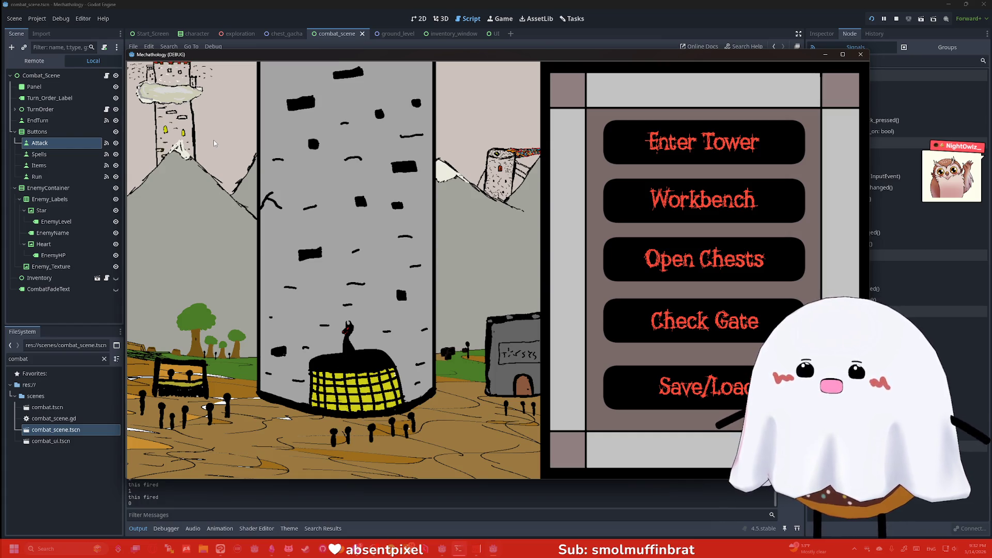
- Visit the Workbench, open chests, try Save/Load, then close the running Mechathology game
left_click(644, 198)
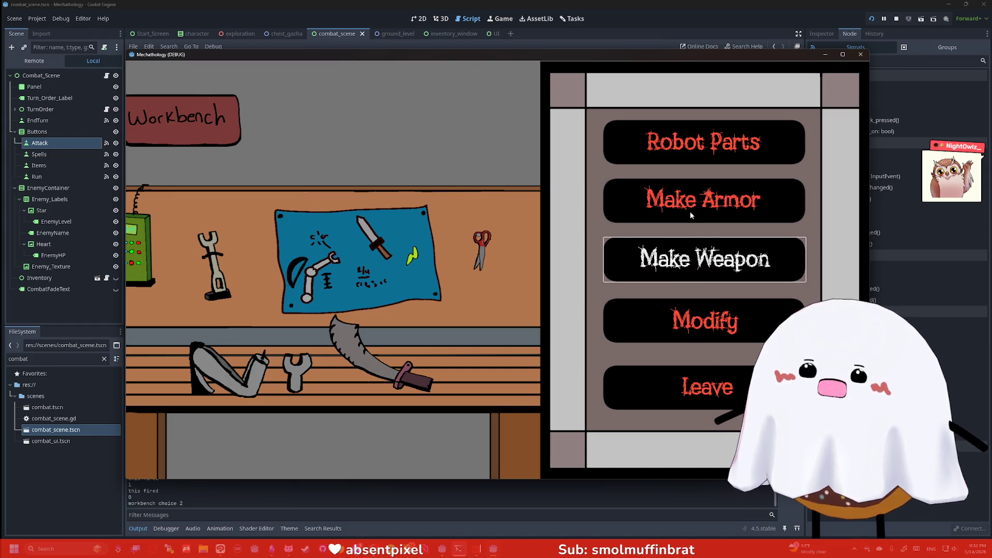
left_click(715, 372)
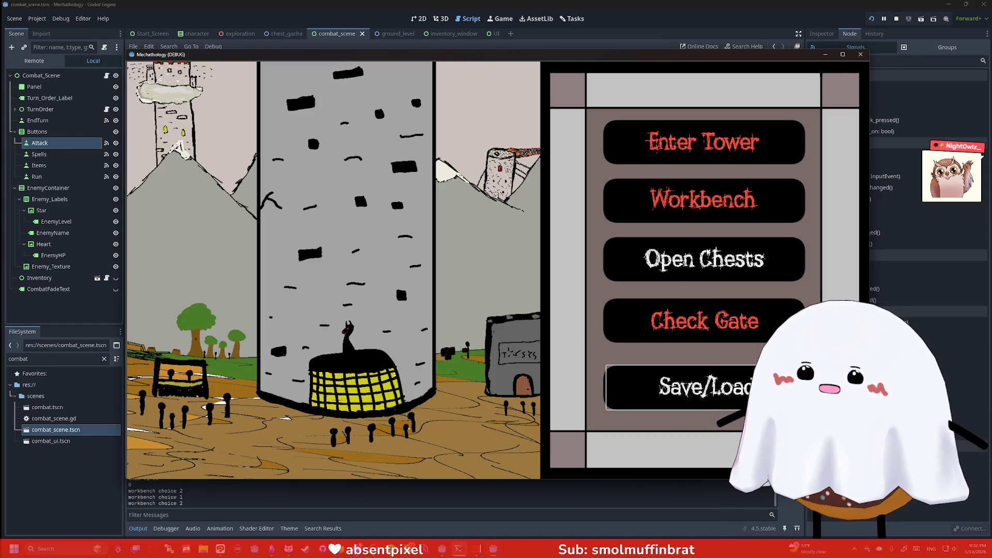
left_click(705, 259)
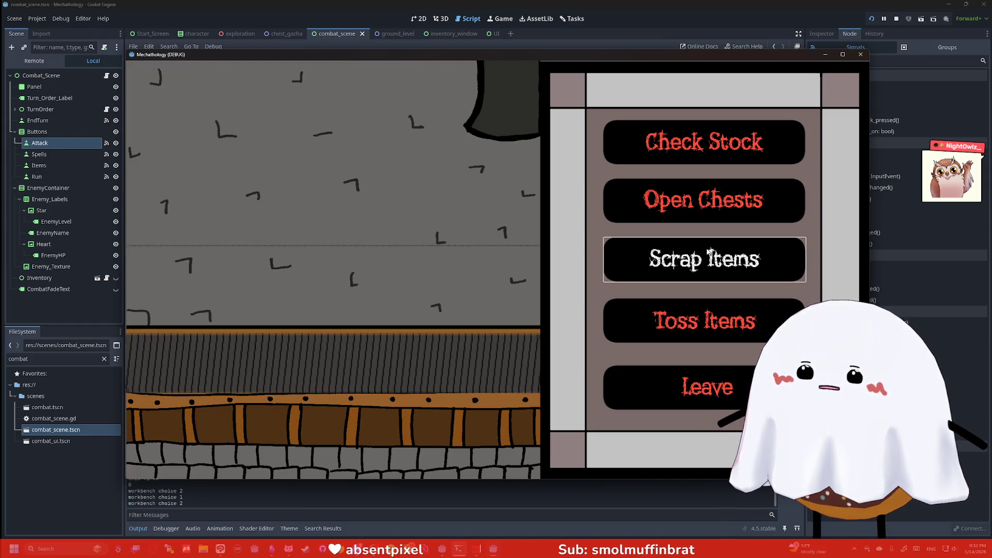
left_click(707, 209)
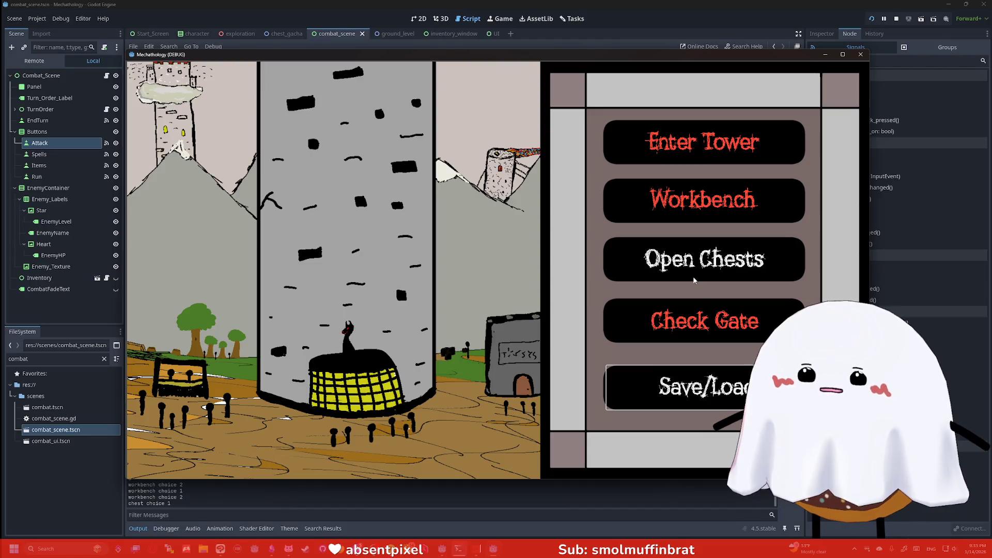
left_click(703, 388)
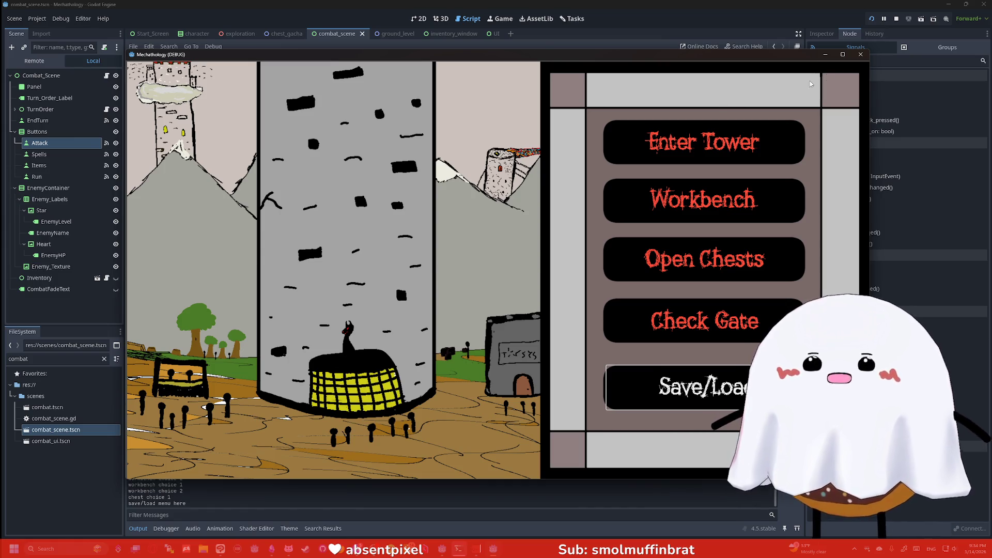
left_click(862, 55)
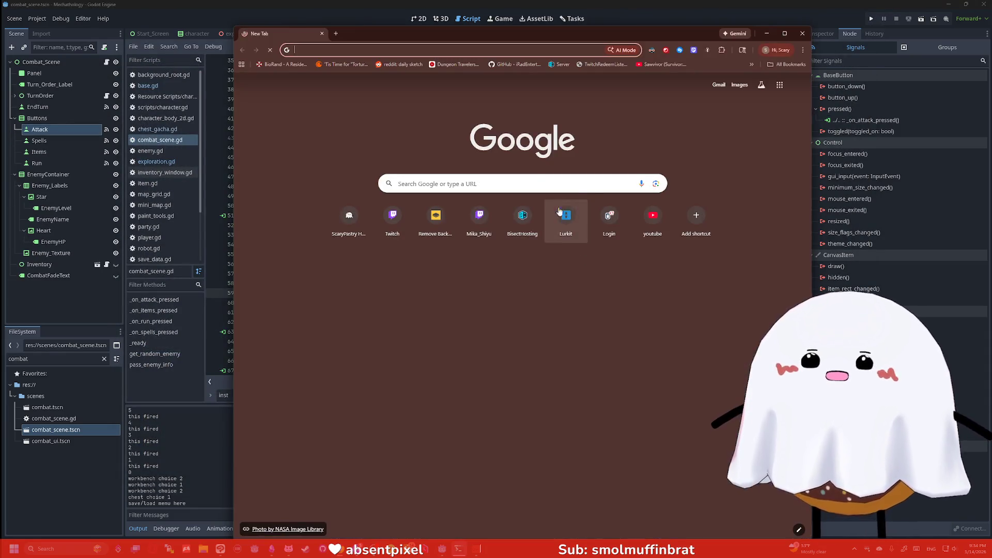
- Load twitch.tv in the new tab, widen the Chrome window, and select the Twitch search box
type("twitch.t")
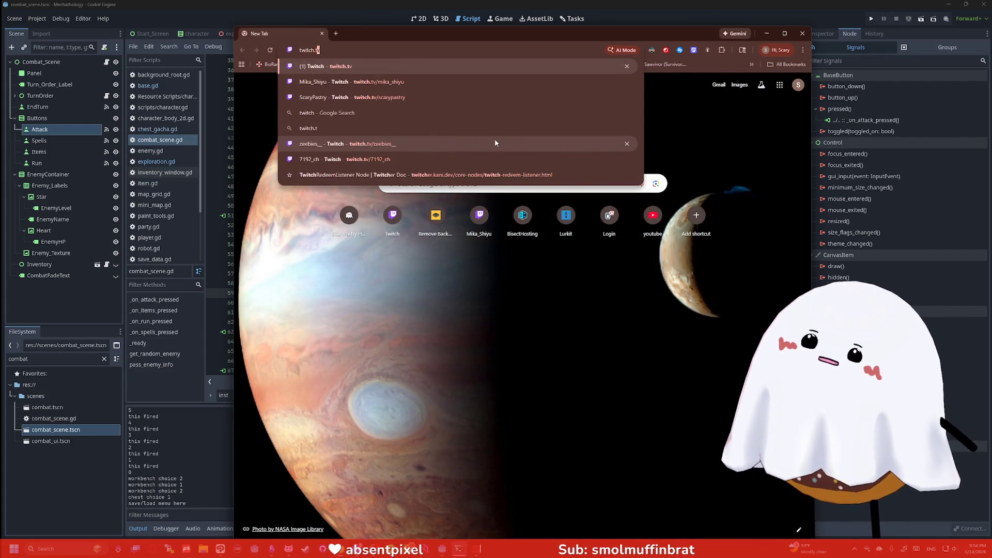
key("Return")
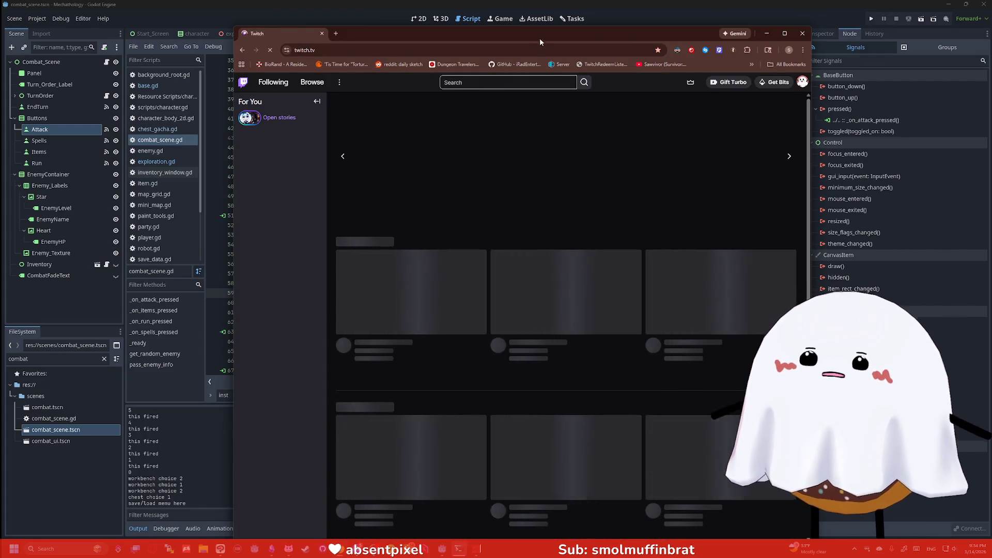
left_click_drag(540, 38, 424, 18)
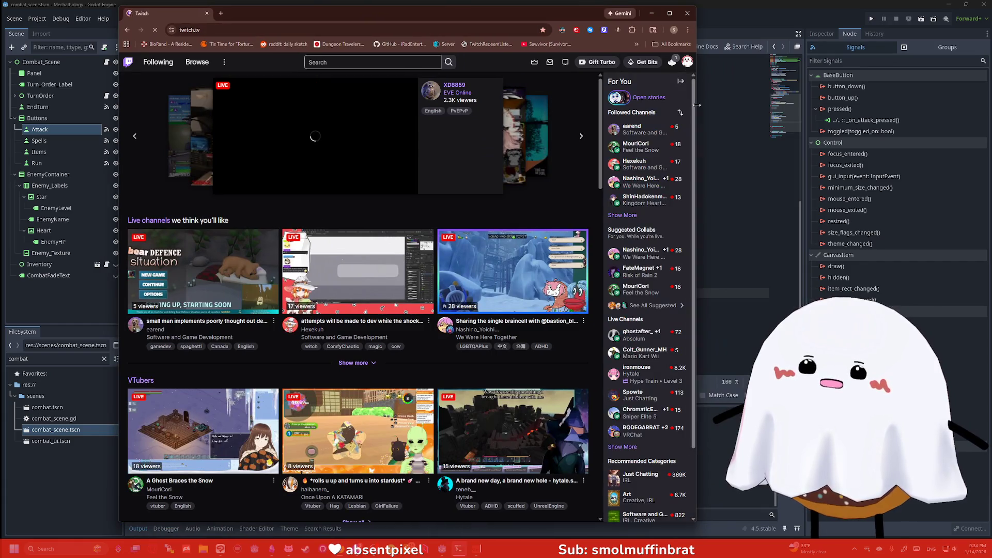
left_click_drag(697, 105, 877, 100)
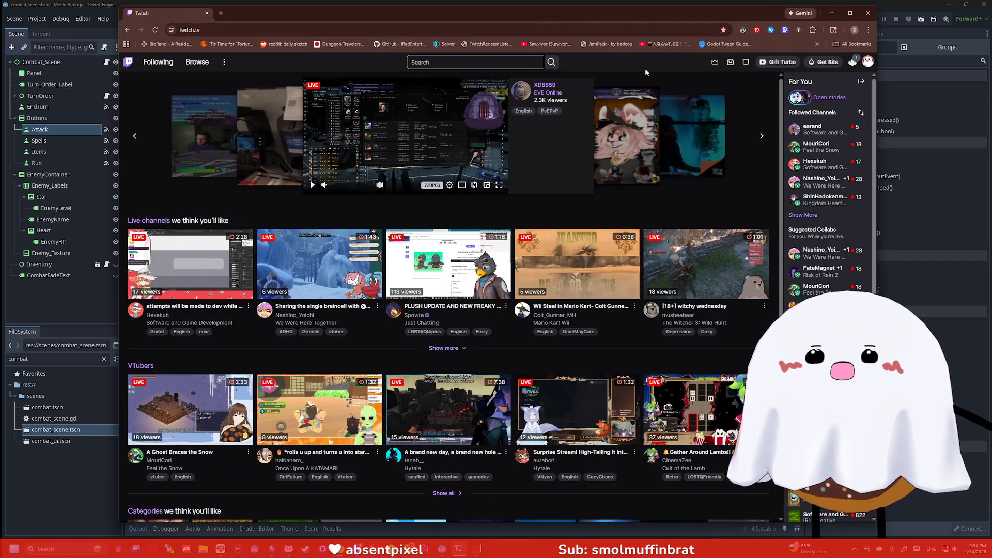
left_click(494, 64)
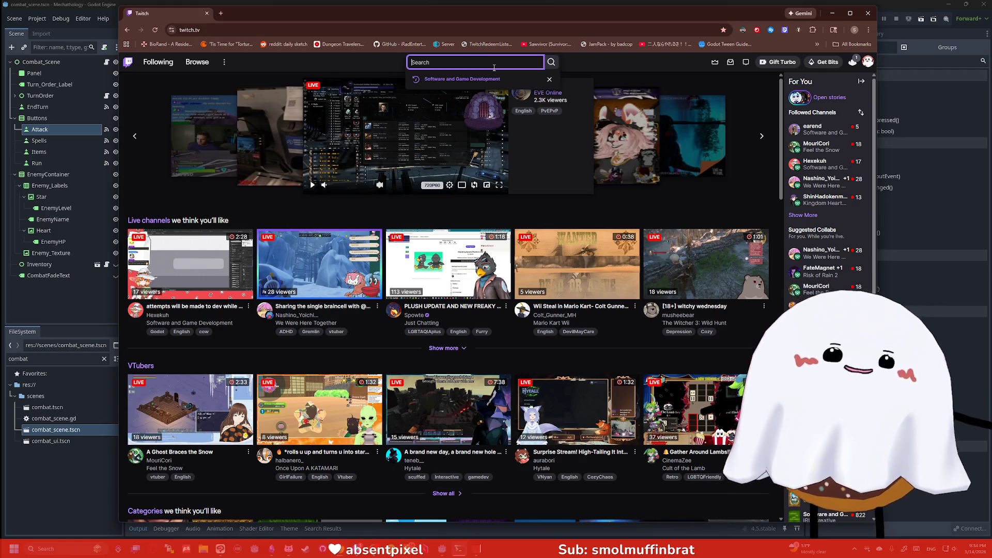
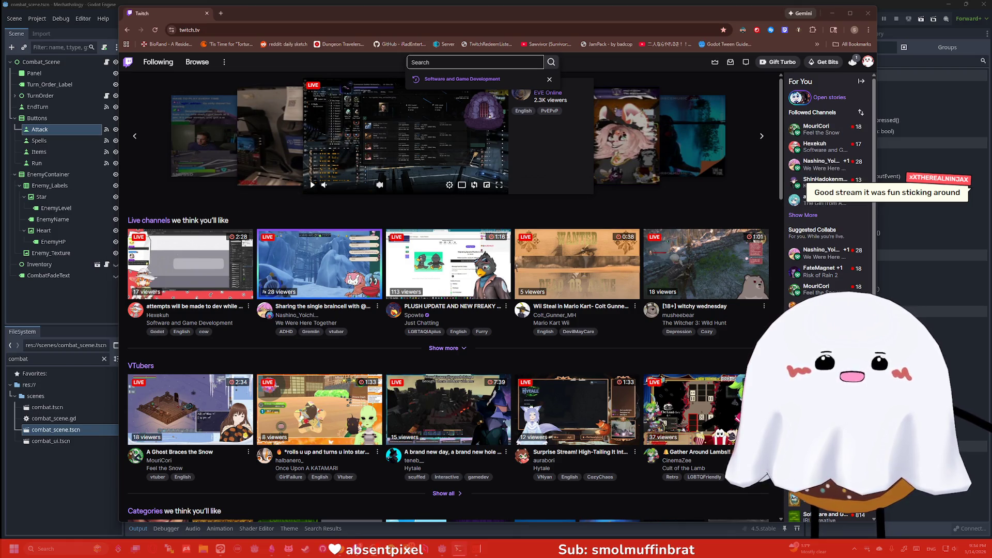
- Open the followed game-dev streamer's channel on Twitch, then browse the Software and Game Development category
left_click(508, 59)
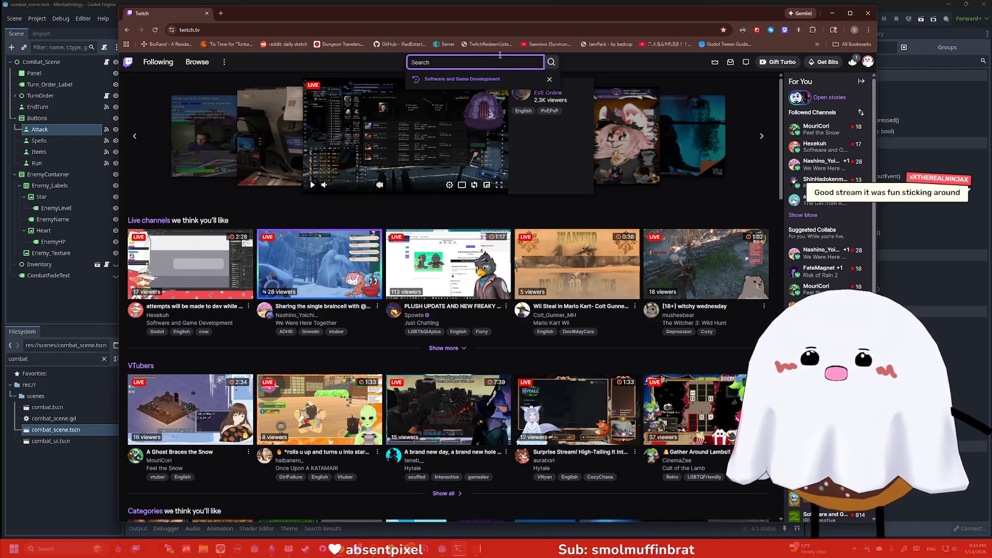
left_click(803, 215)
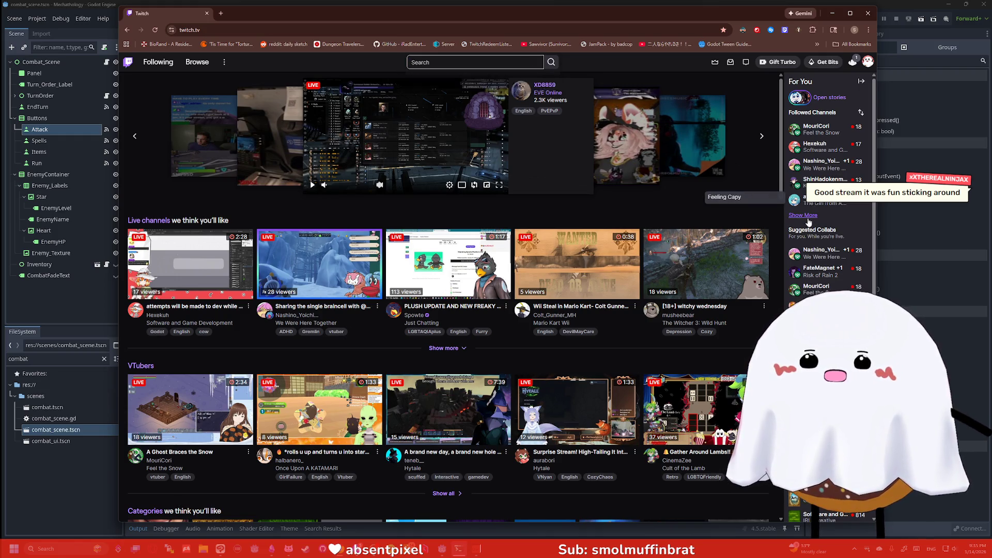
left_click(819, 150)
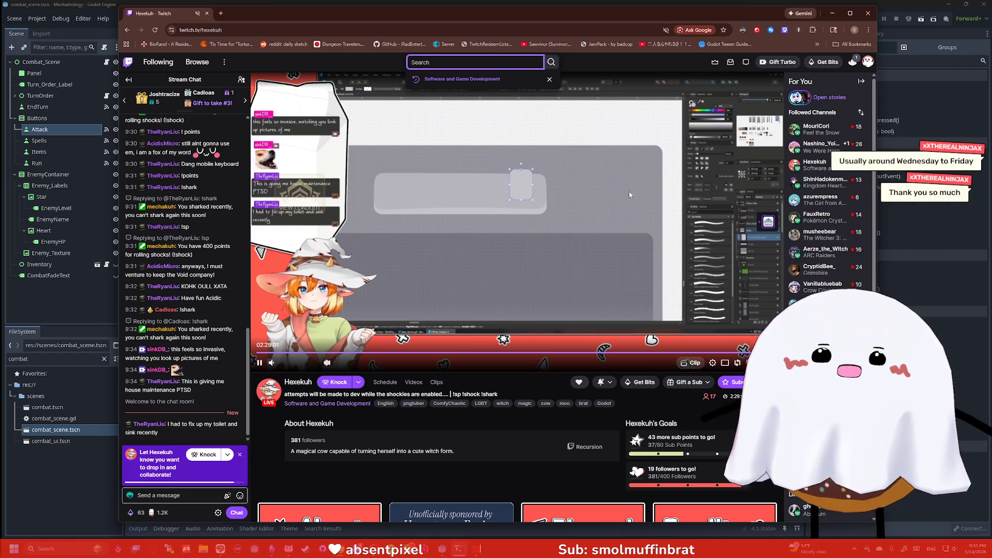
scroll(665, 250, "down", 1)
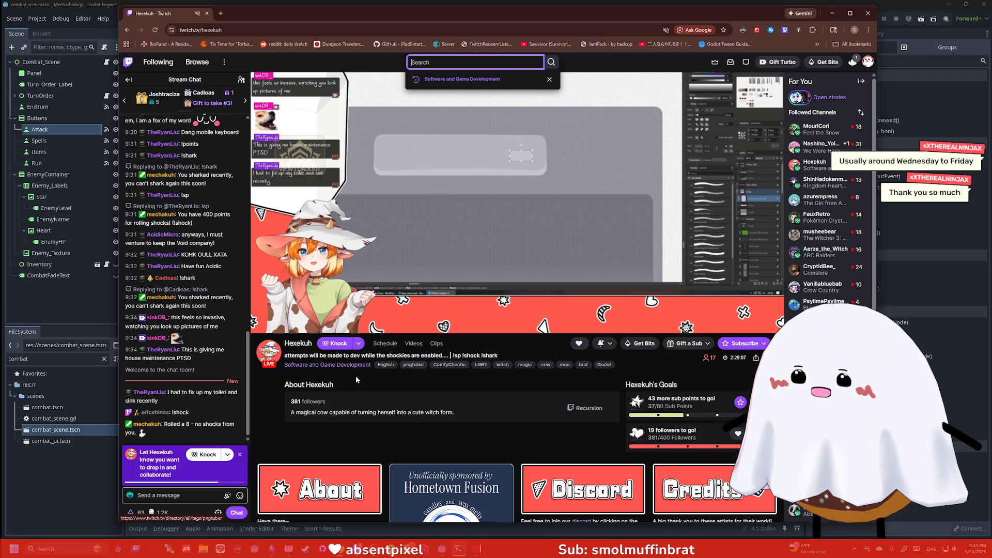
left_click(344, 368)
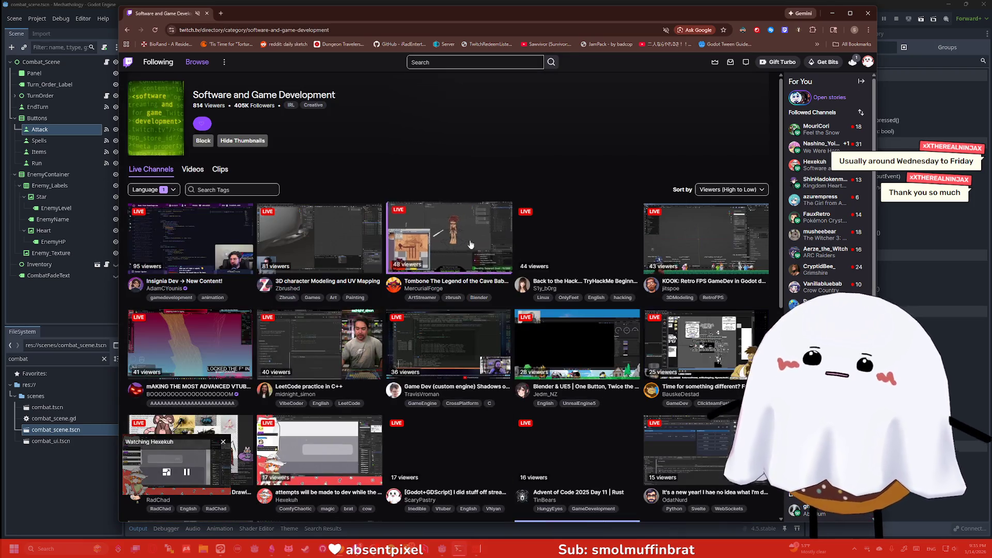
scroll(486, 238, "down", 2)
left_click(225, 113)
type("godot")
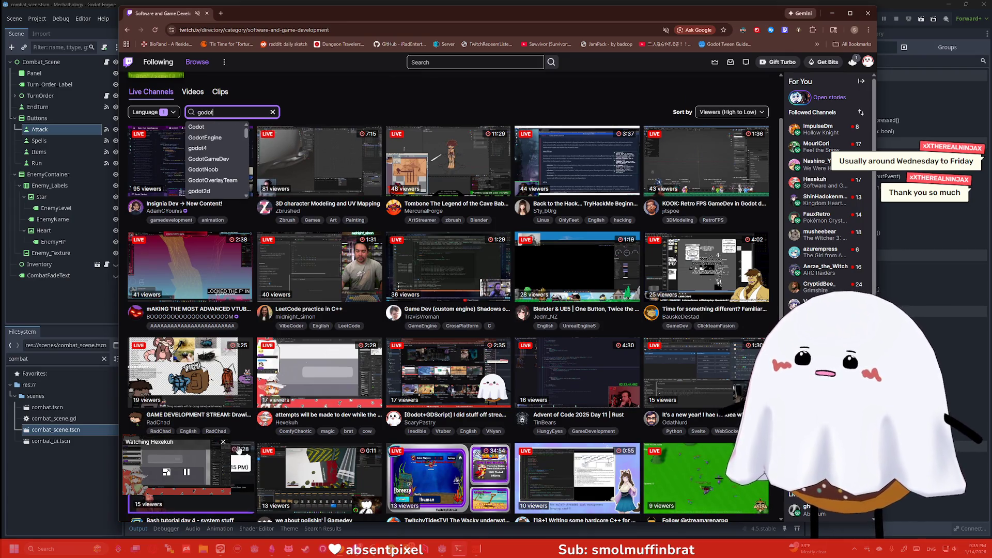
key("Escape")
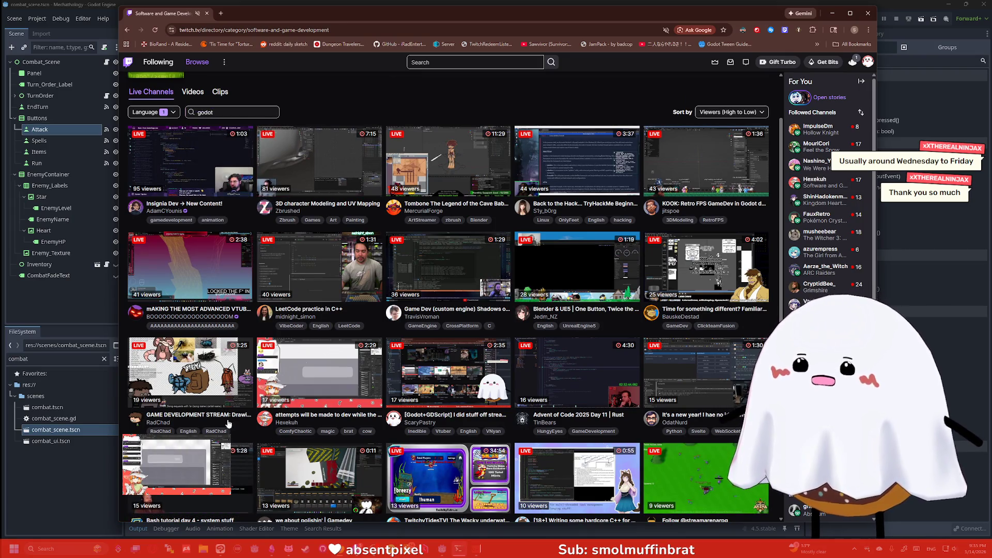
left_click(236, 113)
left_click(255, 125)
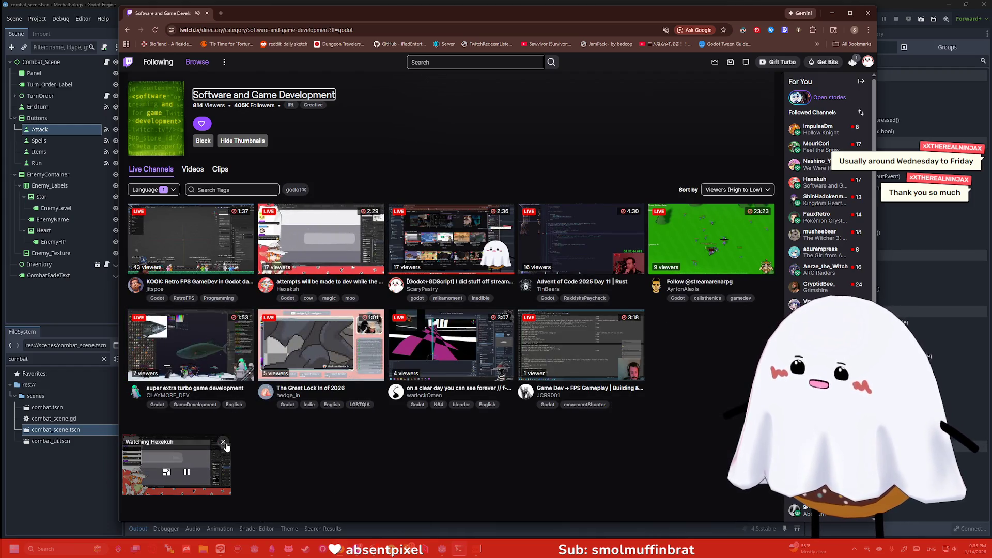
left_click(224, 443)
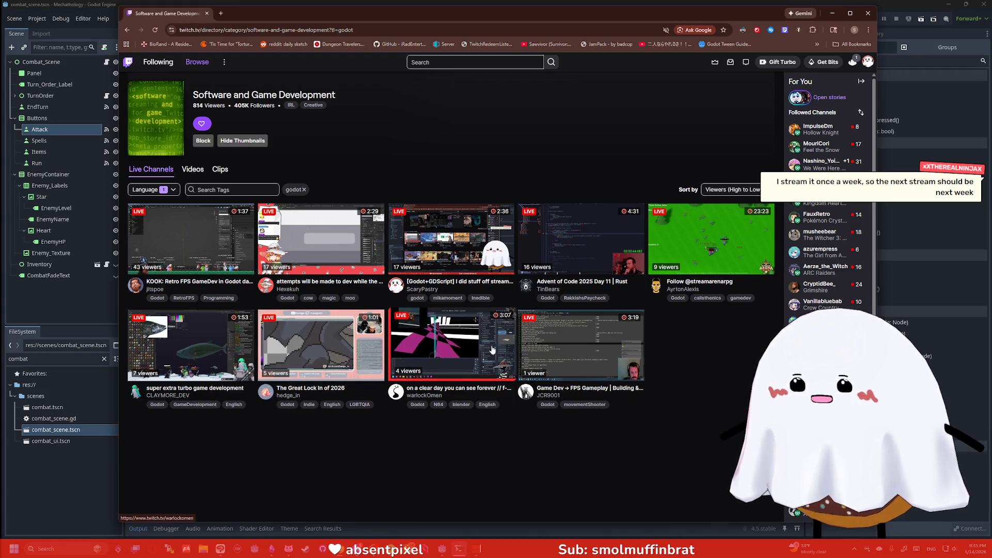
left_click(321, 247)
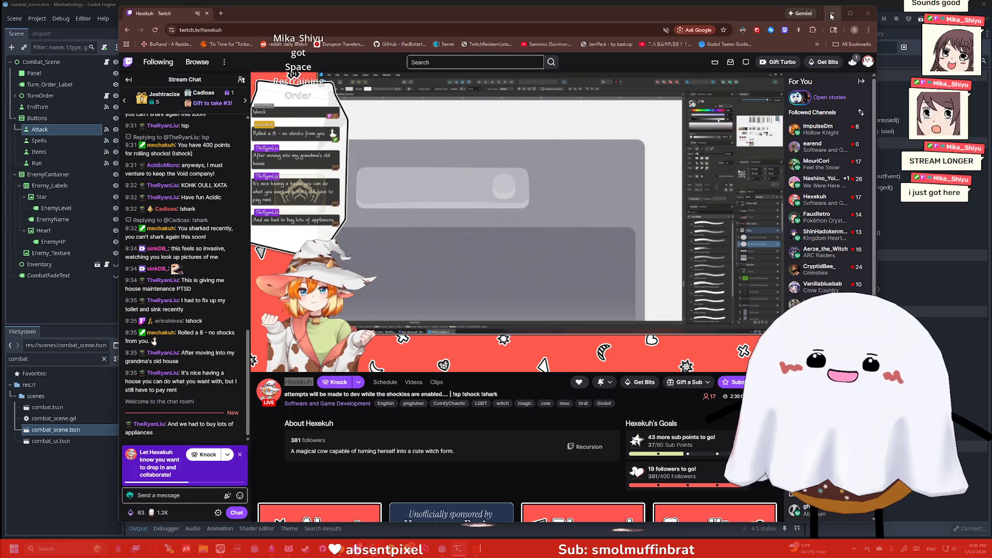
- Return to the Godot editor, move the running game window left, and start Mechatology from the title screen
left_click(832, 13)
left_click(874, 23)
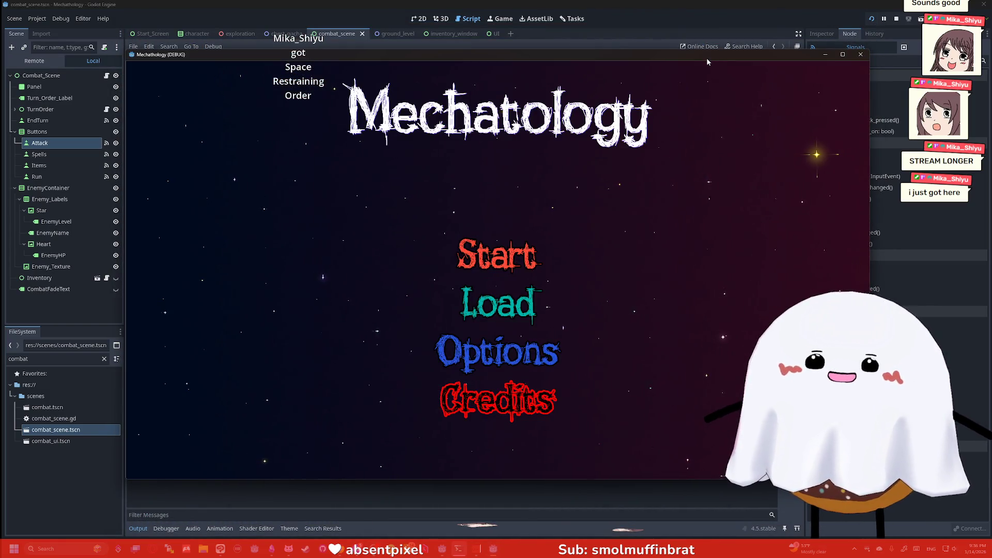
left_click_drag(708, 56, 610, 48)
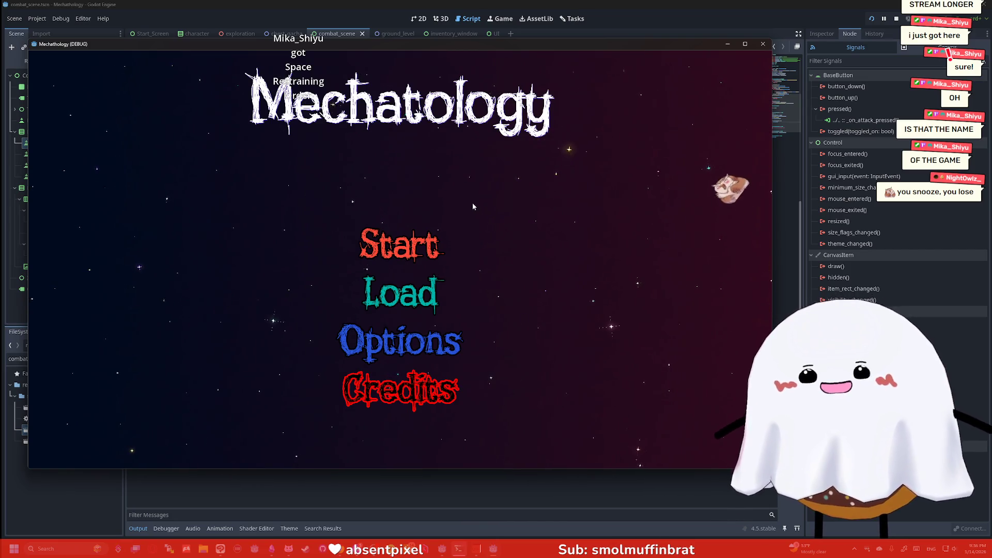
left_click(401, 244)
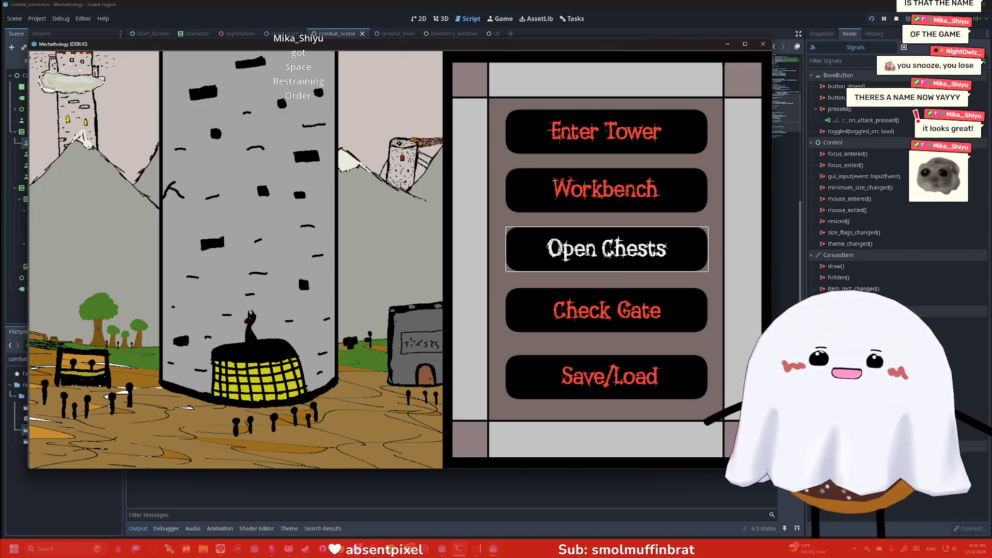
- Enter the chest room, open a round of chests logging 'chest choice 1', and return to town
key("Return")
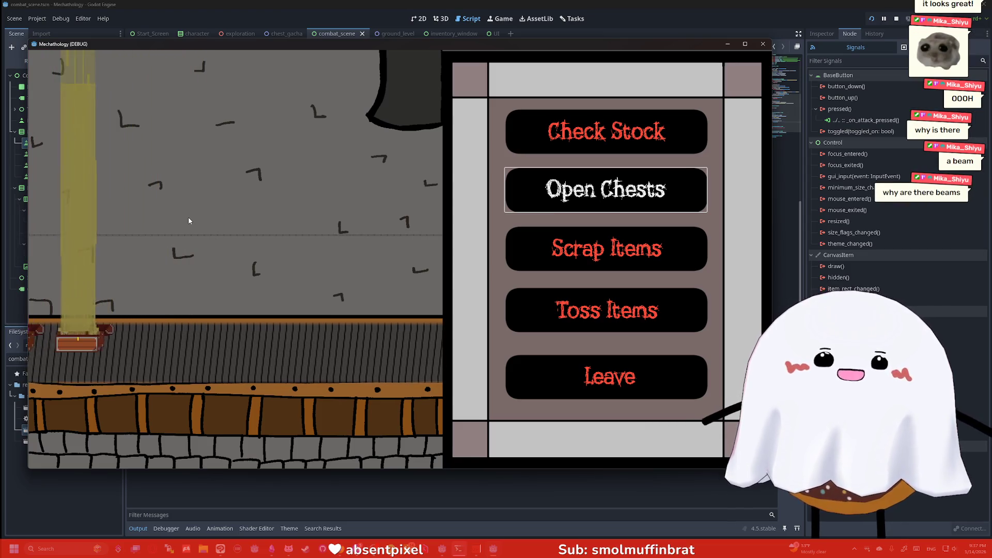
left_click(552, 203)
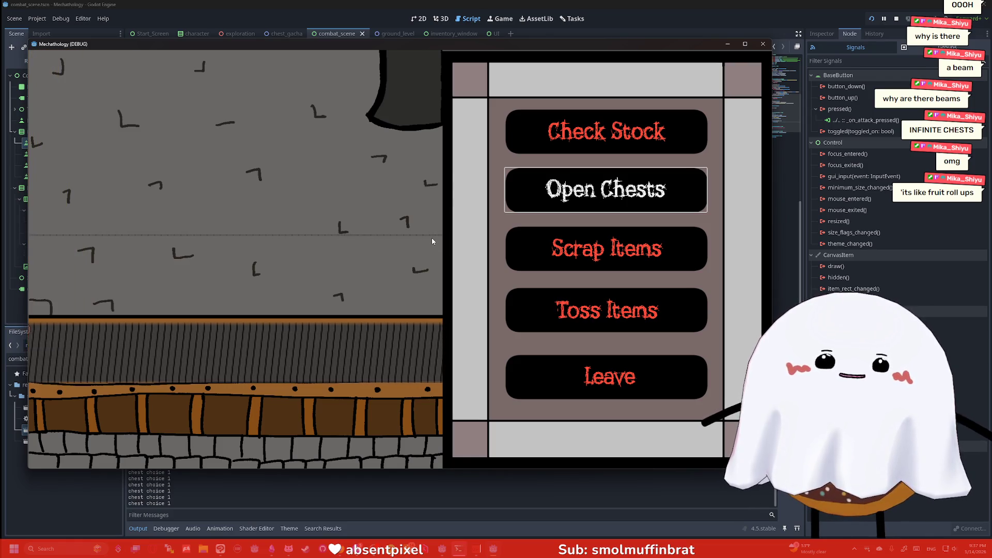
left_click(599, 376)
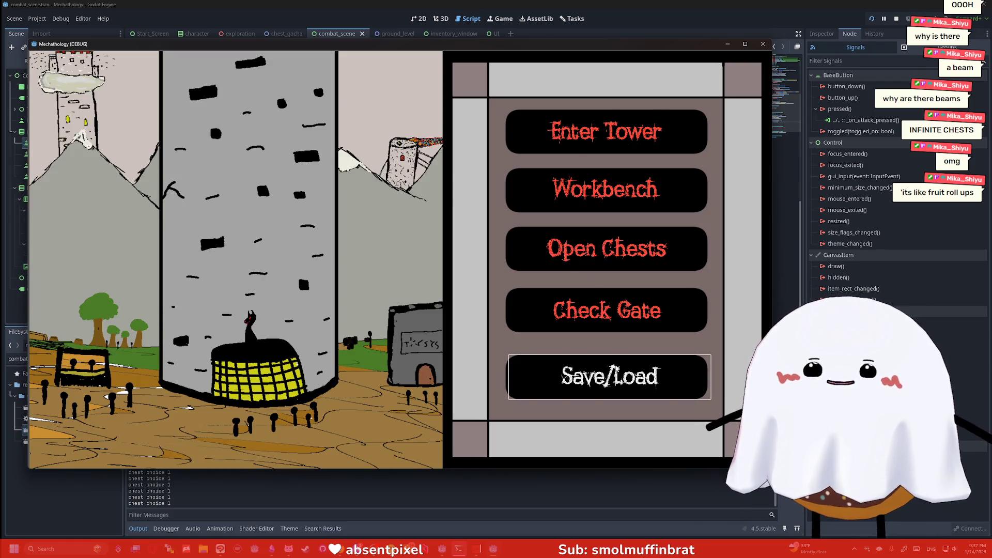
- Enter the tower and attack until the Hooter owl and the dolphin enemy are defeated
left_click(600, 132)
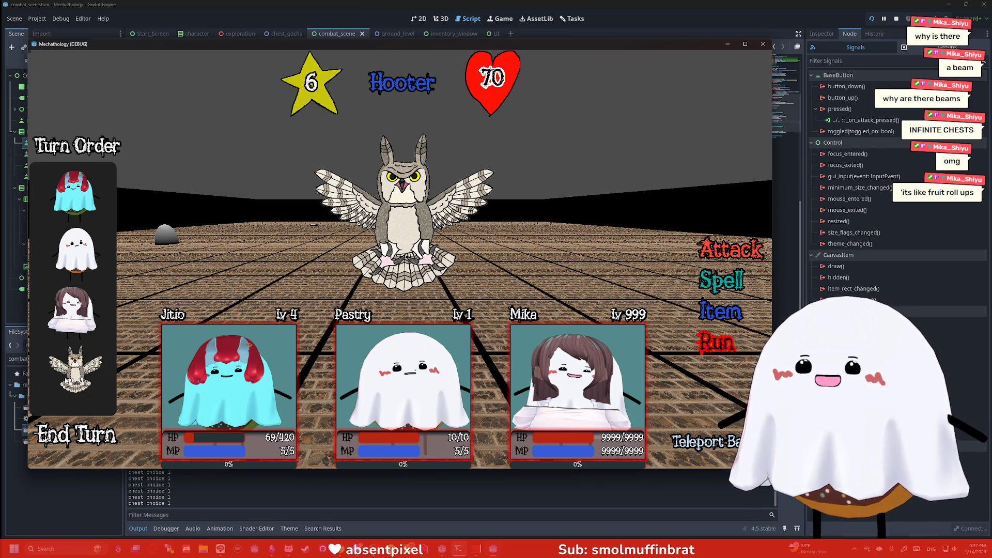
left_click(80, 426)
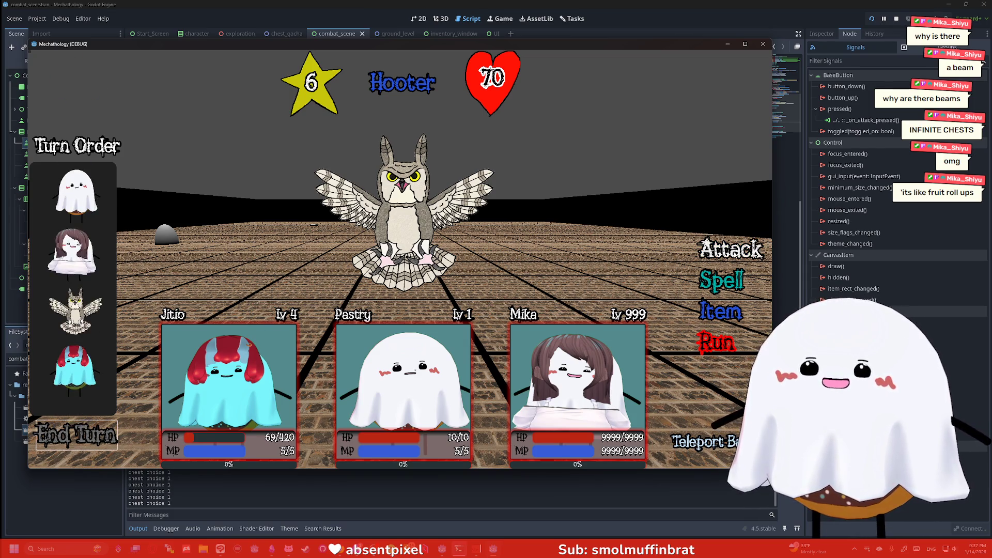
left_click(735, 252)
left_click(732, 347)
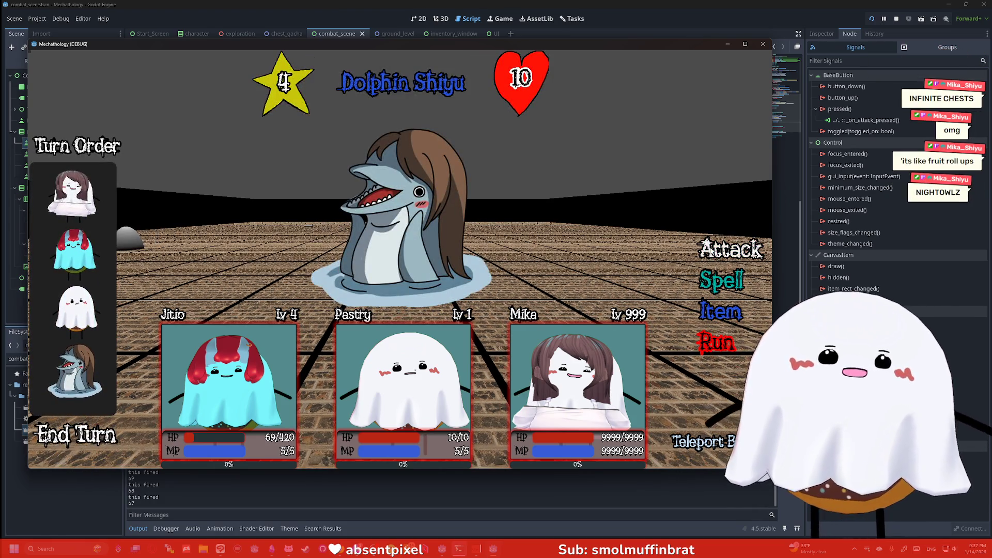
left_click(707, 242)
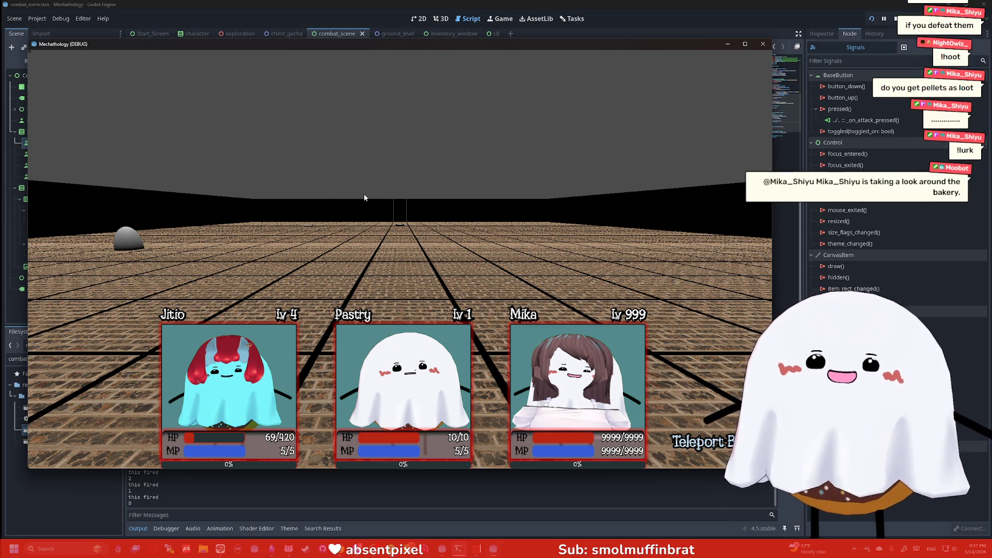
- Search Windows for 'paint' and bring the Clip Studio Paint drawing window to the front
key("super")
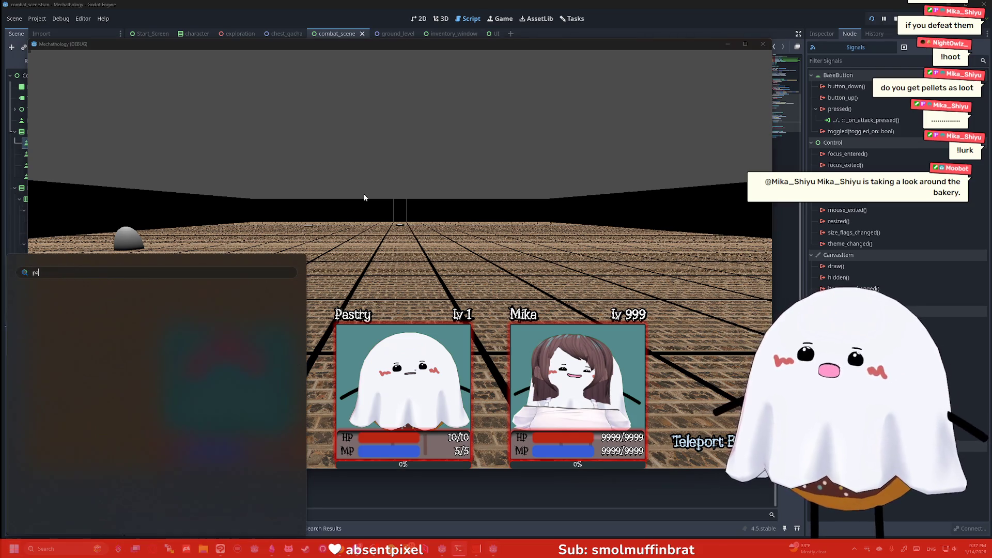
type("paint")
key("BackSpace")
key("BackSpace")
key("BackSpace")
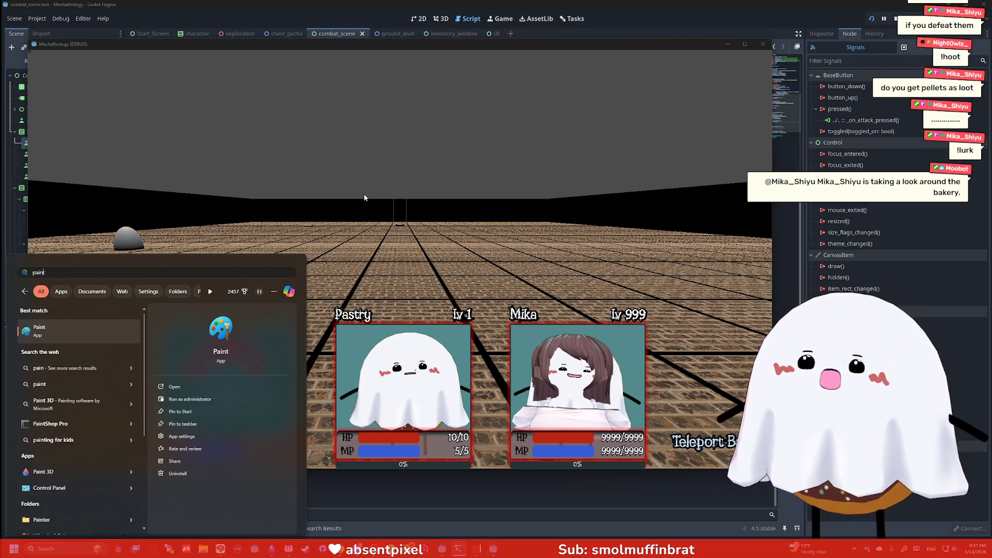
left_click(221, 549)
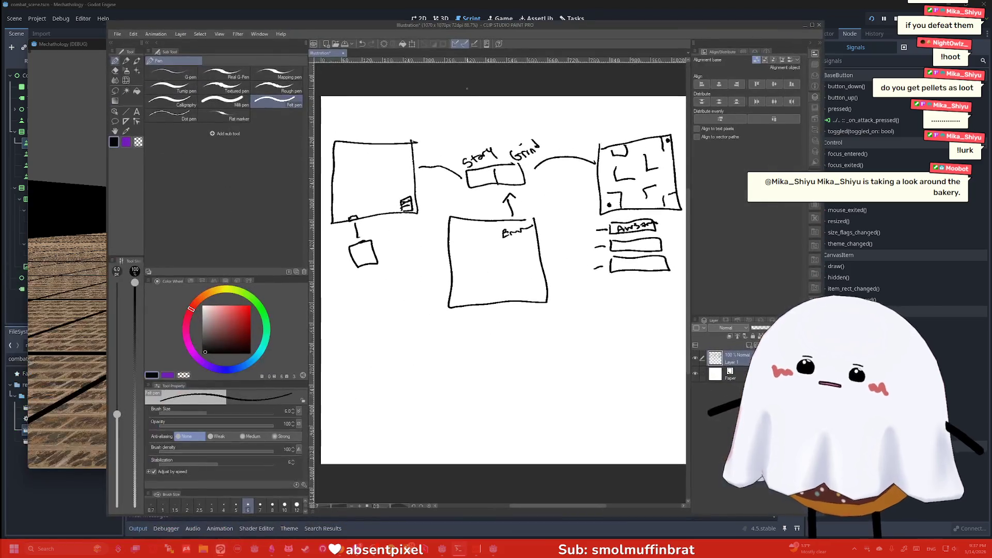
- With the felt pen, draw one downward arrow above the left box and another above the maze box
left_click(115, 34)
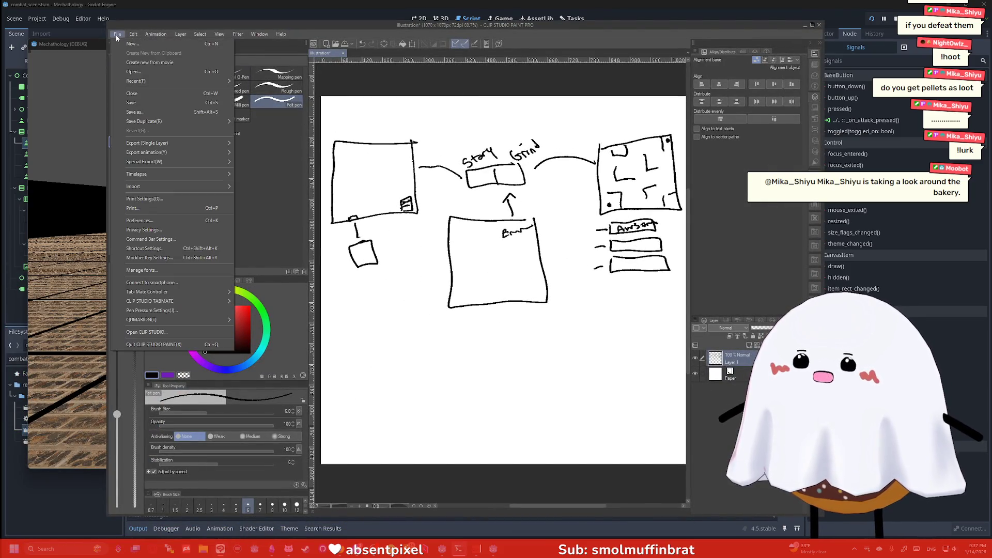
left_click(116, 34)
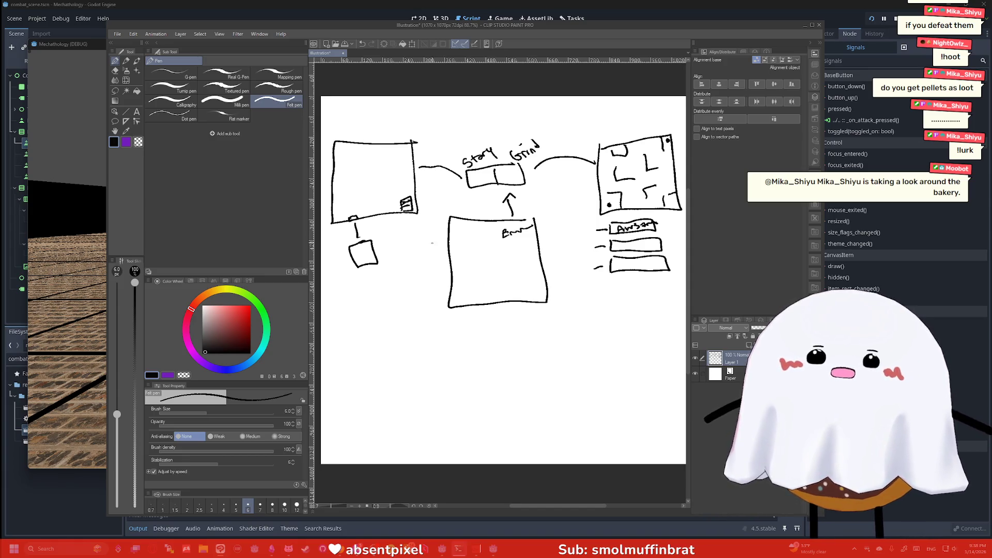
mouse_move(366, 109)
left_mouse_down()
mouse_move(367, 137)
mouse_move(374, 127)
left_mouse_up()
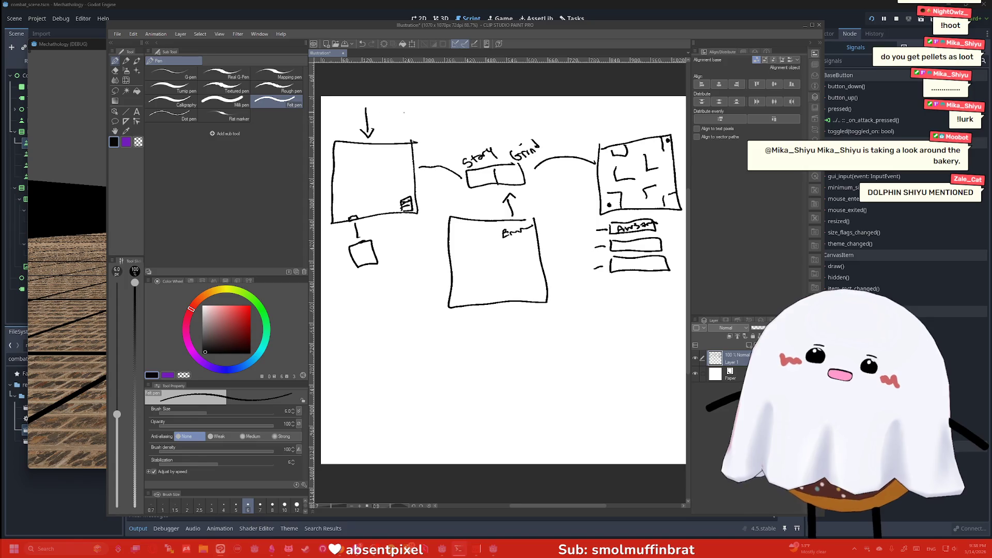
mouse_move(625, 99)
left_mouse_down()
mouse_move(626, 128)
mouse_move(633, 122)
left_mouse_up()
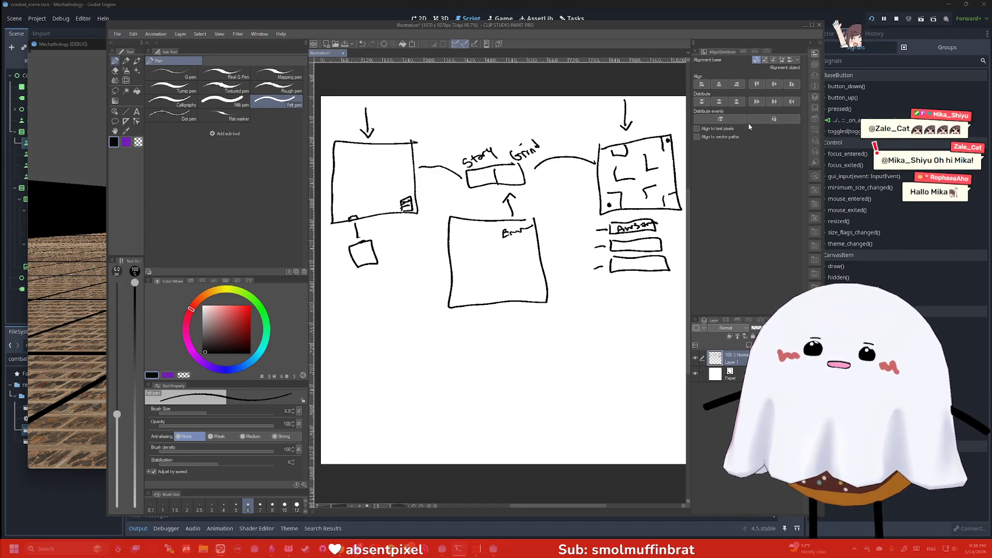
- Create a new blank canvas and sketch a domed monster labelled Monster Material
left_click(118, 34)
left_click(131, 44)
left_click(544, 183)
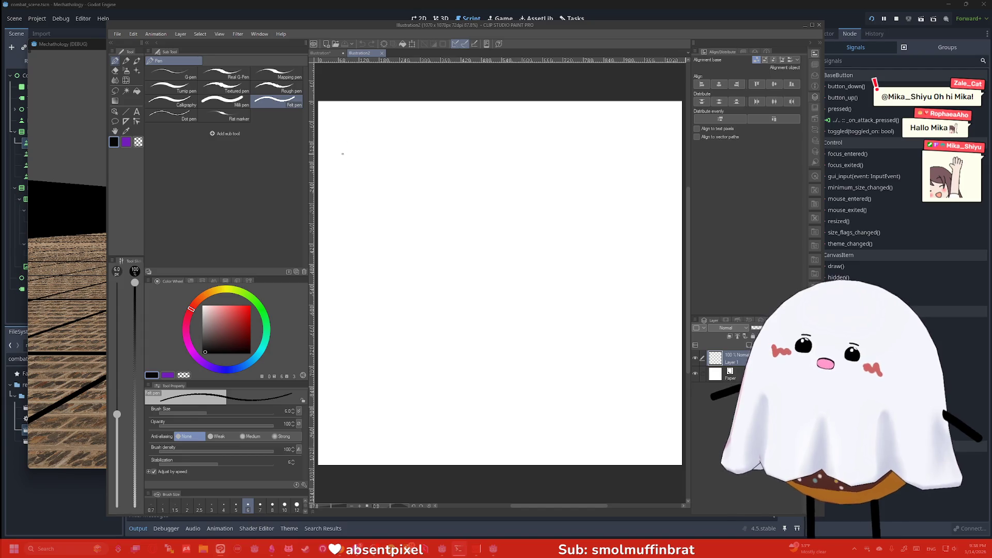
mouse_move(335, 152)
left_mouse_down()
mouse_move(372, 183)
mouse_move(399, 149)
mouse_move(337, 149)
mouse_move(490, 154)
mouse_move(544, 135)
left_mouse_up()
left_click_drag(484, 180, 550, 164)
mouse_move(553, 147)
left_mouse_down()
mouse_move(556, 164)
mouse_move(624, 175)
mouse_move(623, 264)
left_mouse_up()
- Draw a stick-figure character, a left arrow to BP, and an arrow bending down from BP
left_click_drag(617, 229, 615, 273)
left_click_drag(624, 263, 629, 274)
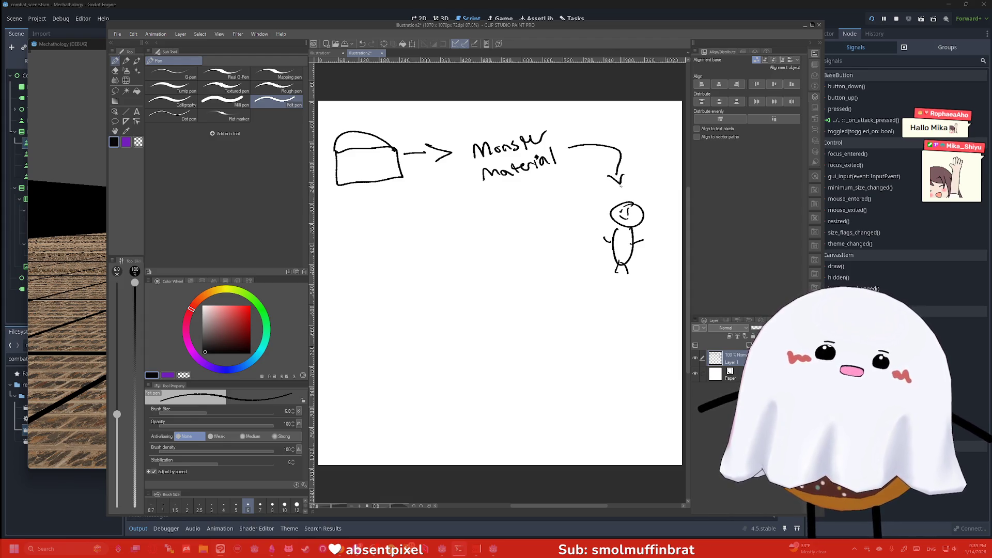
mouse_move(598, 241)
left_mouse_down()
mouse_move(565, 242)
mouse_move(556, 252)
left_mouse_up()
left_click_drag(475, 232, 475, 253)
mouse_move(475, 233)
left_mouse_down()
mouse_move(476, 251)
mouse_move(493, 248)
left_mouse_up()
mouse_move(492, 226)
left_mouse_down()
mouse_move(493, 240)
mouse_move(375, 269)
mouse_move(378, 283)
left_mouse_up()
left_click_drag(367, 293, 389, 284)
- Draw a rectangle labelled Armor below the bent arrow with slot squares inside
mouse_move(447, 311)
left_mouse_down()
mouse_move(456, 385)
mouse_move(341, 402)
mouse_move(339, 315)
mouse_move(449, 312)
left_mouse_up()
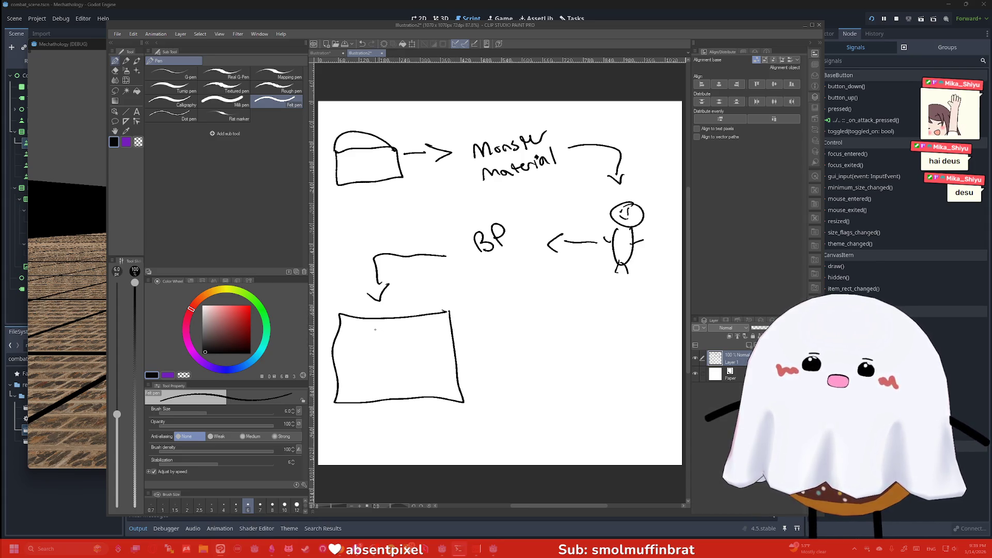
left_click_drag(375, 332, 383, 332)
left_click_drag(376, 328, 422, 319)
mouse_move(349, 356)
left_mouse_down()
mouse_move(374, 356)
mouse_move(399, 381)
mouse_move(407, 368)
left_mouse_up()
mouse_move(407, 355)
left_mouse_down()
mouse_move(384, 357)
mouse_move(416, 374)
mouse_move(448, 352)
mouse_move(415, 353)
left_mouse_up()
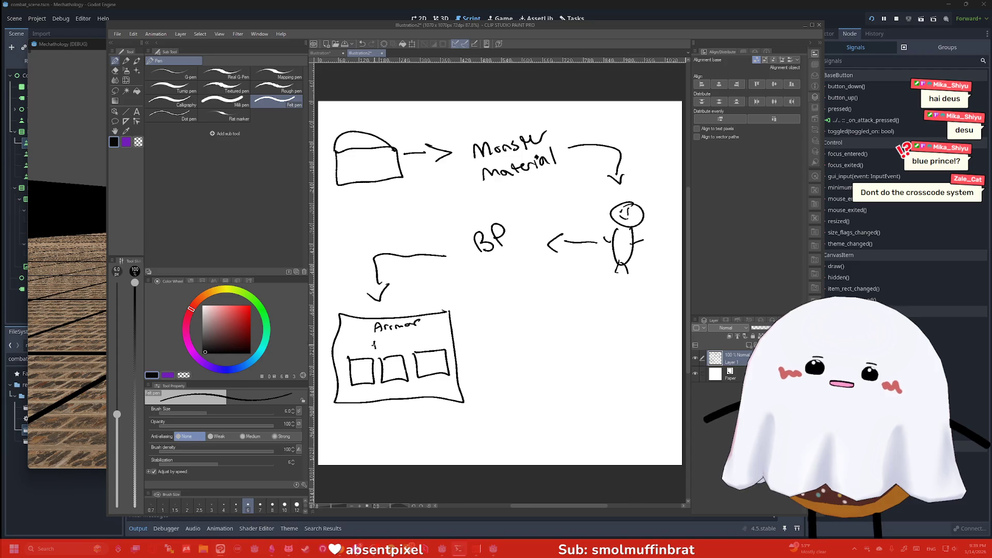
- Write the def bonus in the Armor box and draw arrows pointing up into its slots
left_click_drag(380, 347, 430, 341)
left_click_drag(435, 331, 431, 342)
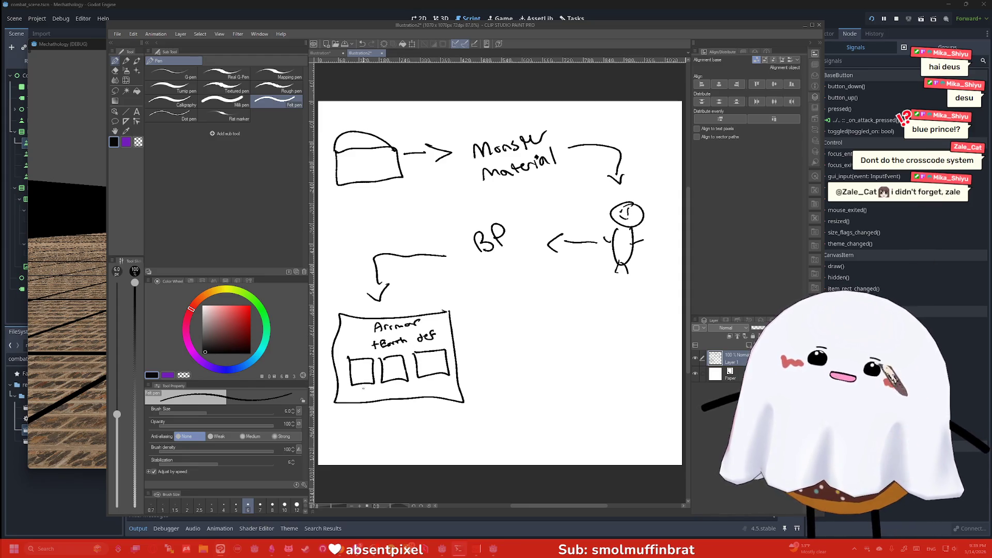
left_click_drag(366, 410, 364, 384)
mouse_move(400, 413)
left_mouse_down()
mouse_move(397, 384)
mouse_move(433, 380)
mouse_move(433, 368)
mouse_move(439, 376)
left_mouse_up()
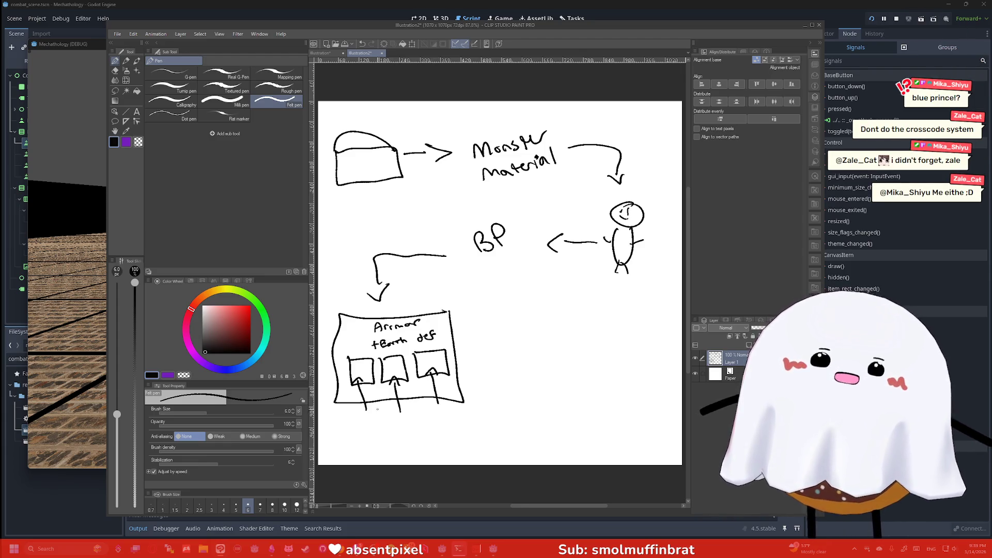
- Draw labelled material icons below the slots, then an arrow to a vest-shaped armor piece
mouse_move(374, 427)
left_mouse_down()
mouse_move(370, 439)
mouse_move(351, 424)
mouse_move(373, 421)
mouse_move(407, 439)
mouse_move(395, 422)
mouse_move(450, 434)
mouse_move(434, 414)
mouse_move(450, 417)
left_mouse_up()
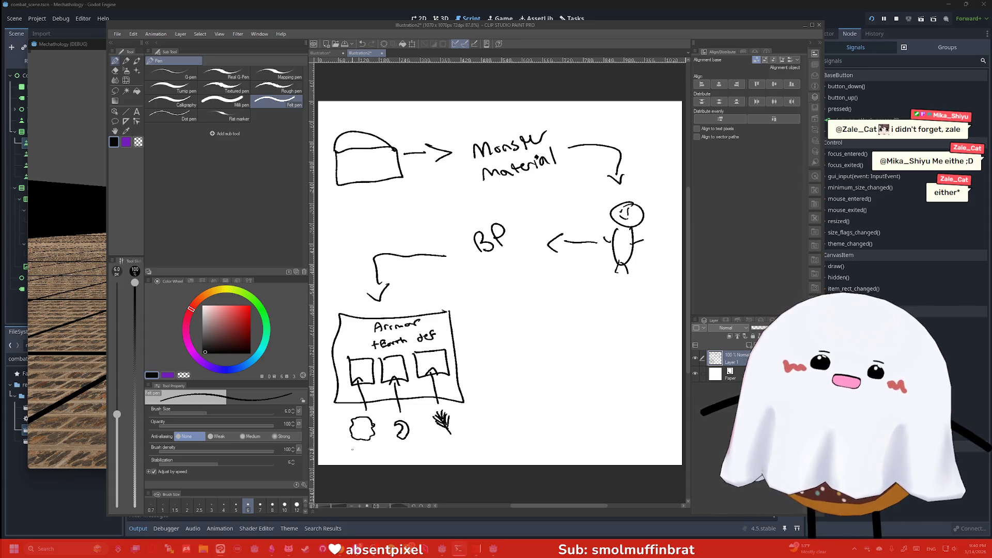
left_click_drag(349, 451, 348, 459)
mouse_move(345, 456)
left_mouse_down()
mouse_move(376, 446)
mouse_move(369, 462)
left_mouse_up()
left_click_drag(373, 460, 378, 461)
left_click_drag(382, 452, 380, 463)
left_click_drag(377, 458, 384, 457)
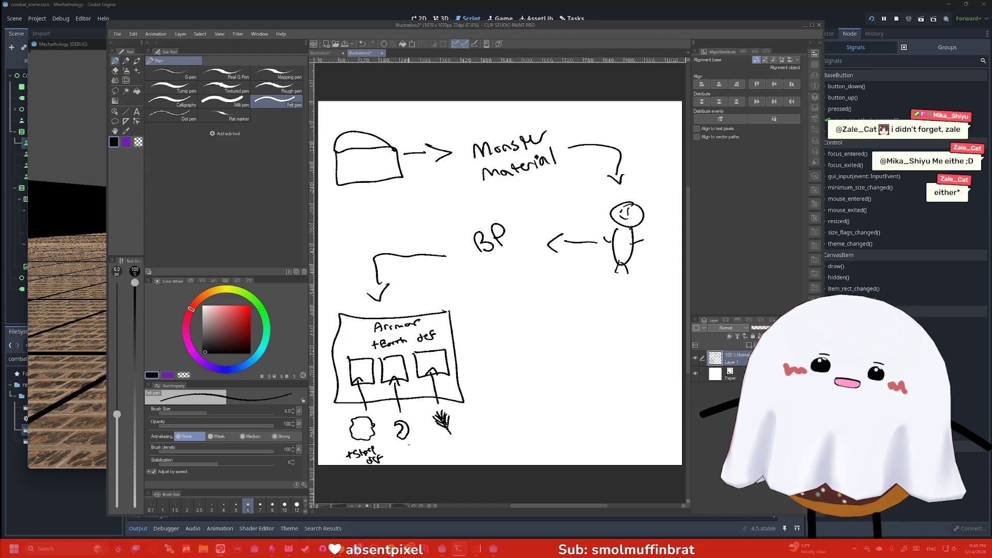
mouse_move(409, 445)
left_mouse_down()
mouse_move(429, 449)
mouse_move(416, 460)
mouse_move(489, 449)
left_mouse_up()
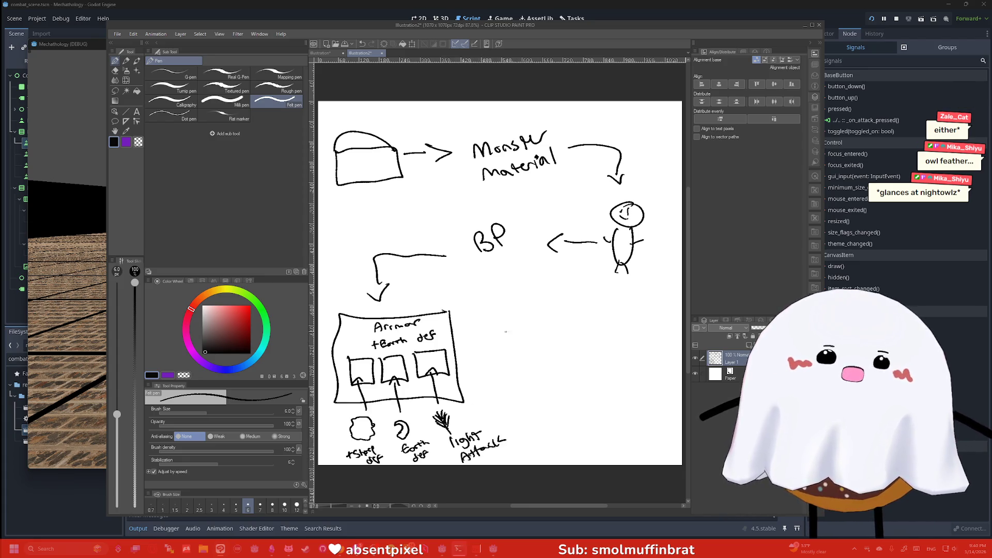
mouse_move(481, 357)
left_mouse_down()
mouse_move(532, 356)
mouse_move(536, 368)
left_mouse_up()
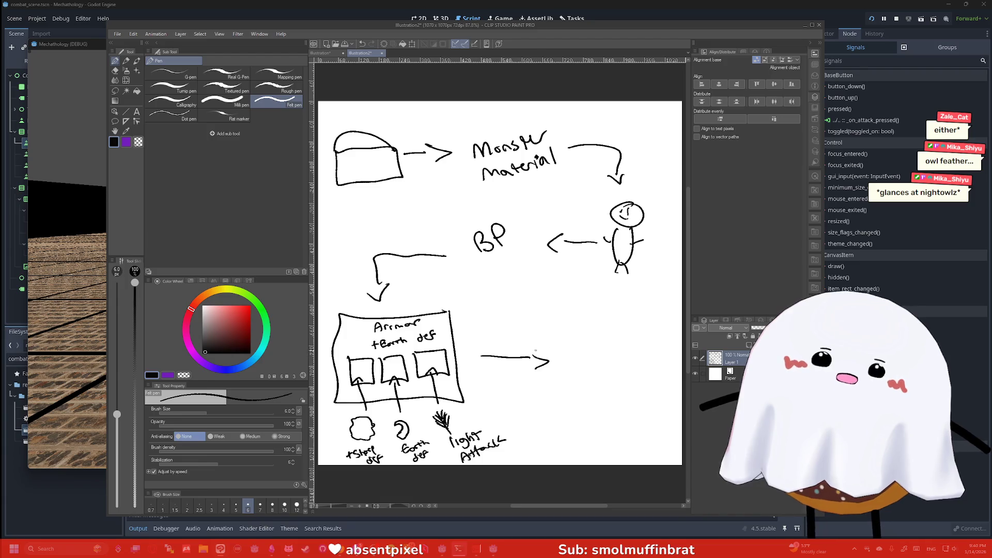
mouse_move(625, 339)
left_mouse_down()
mouse_move(608, 396)
mouse_move(582, 338)
mouse_move(625, 336)
mouse_move(585, 357)
mouse_move(627, 355)
left_mouse_up()
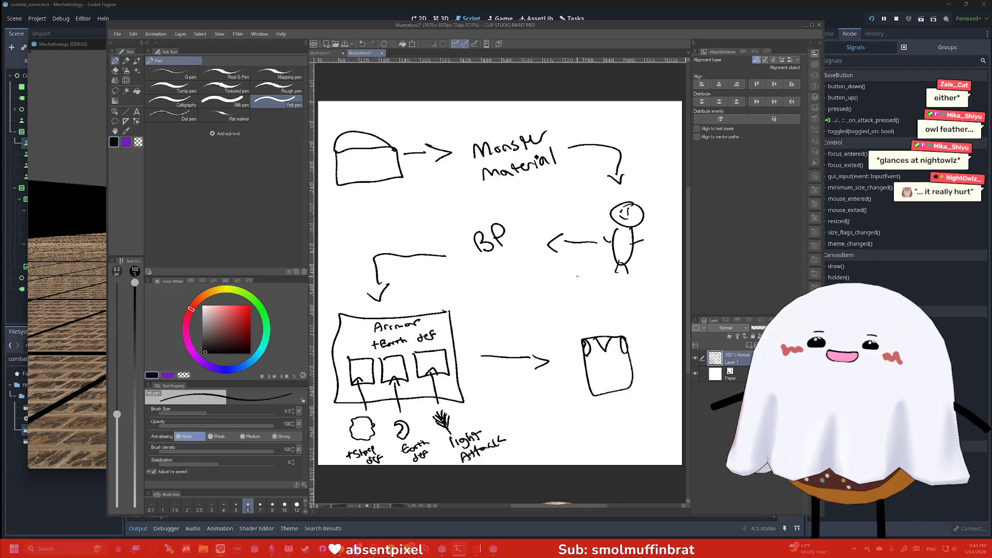
- Name the armor piece with Owl and Stick, point an arrow at it, and write 5 above Monster Material
mouse_move(591, 321)
left_mouse_down()
mouse_move(585, 331)
mouse_move(592, 320)
left_mouse_up()
left_click_drag(596, 322, 609, 319)
left_click_drag(612, 311, 613, 323)
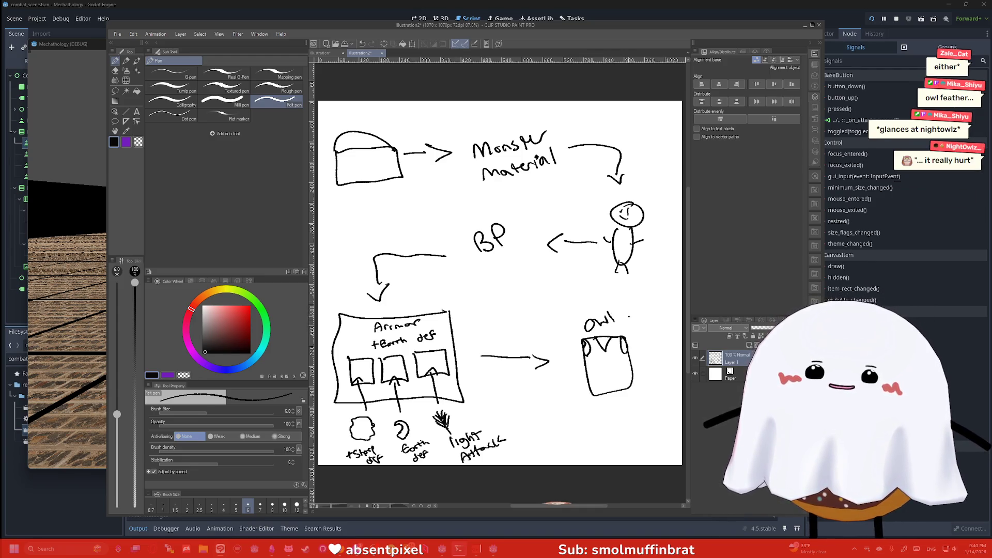
left_click_drag(628, 316, 636, 308)
mouse_move(640, 309)
left_mouse_down()
mouse_move(654, 304)
mouse_move(634, 336)
mouse_move(671, 317)
left_mouse_up()
left_click_drag(639, 351, 670, 336)
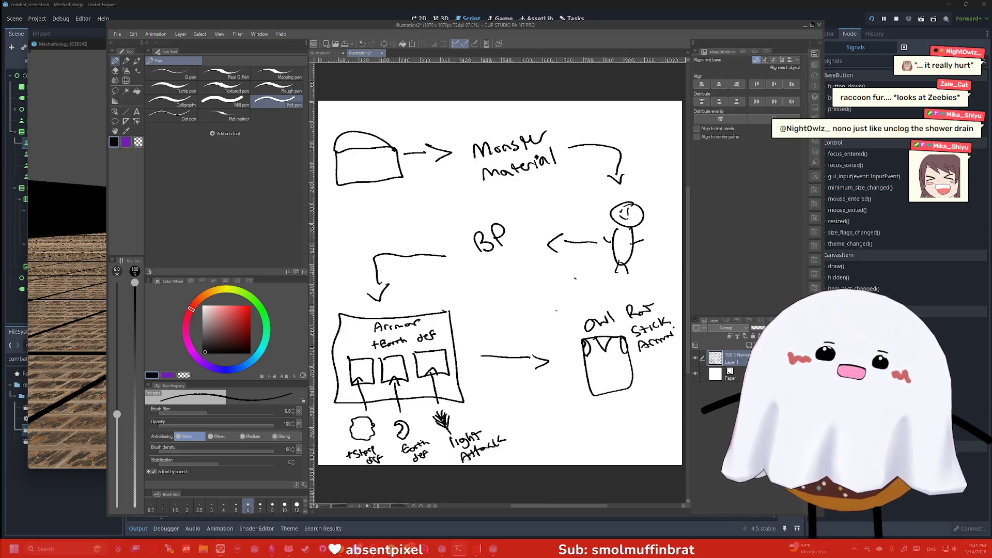
mouse_move(544, 311)
left_mouse_down()
mouse_move(578, 321)
mouse_move(574, 332)
left_mouse_up()
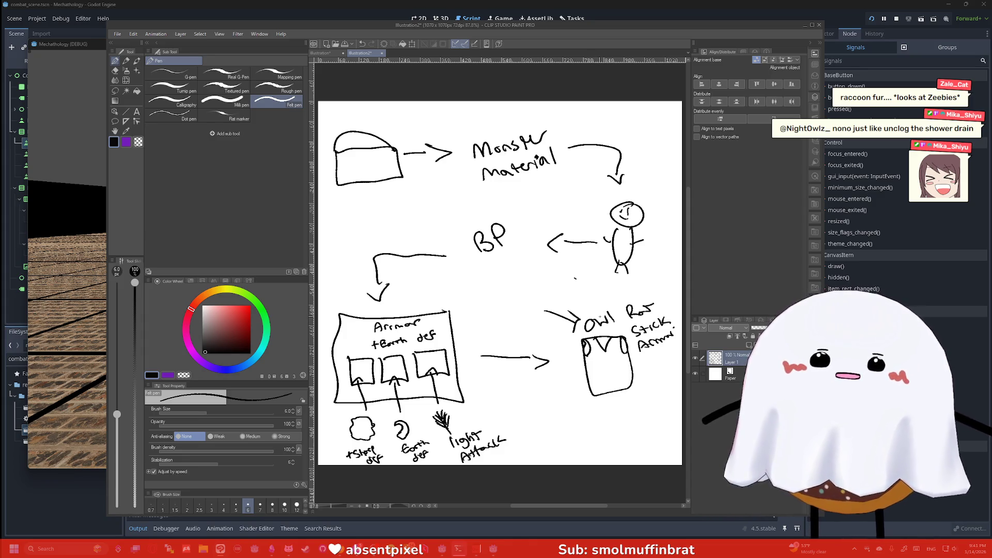
left_click_drag(505, 117, 500, 134)
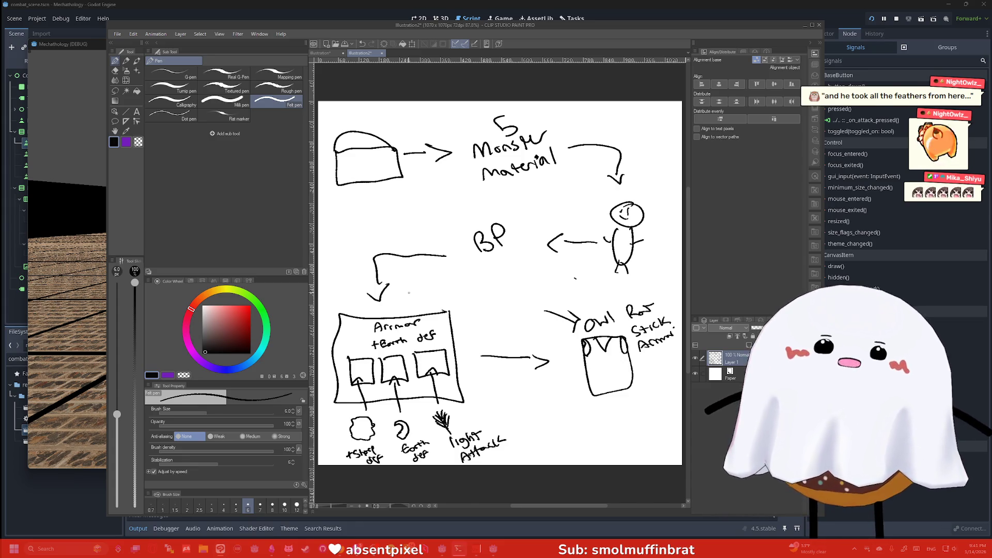
- Minimize Clip Studio Paint and open the Workbench screen in the Mechatology game
left_click(805, 25)
left_click(705, 442)
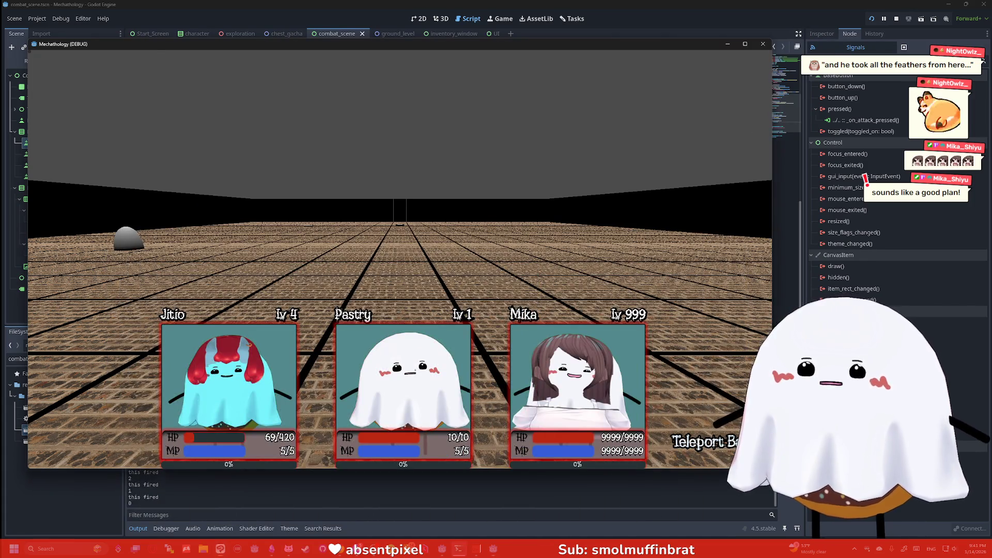
left_click(606, 190)
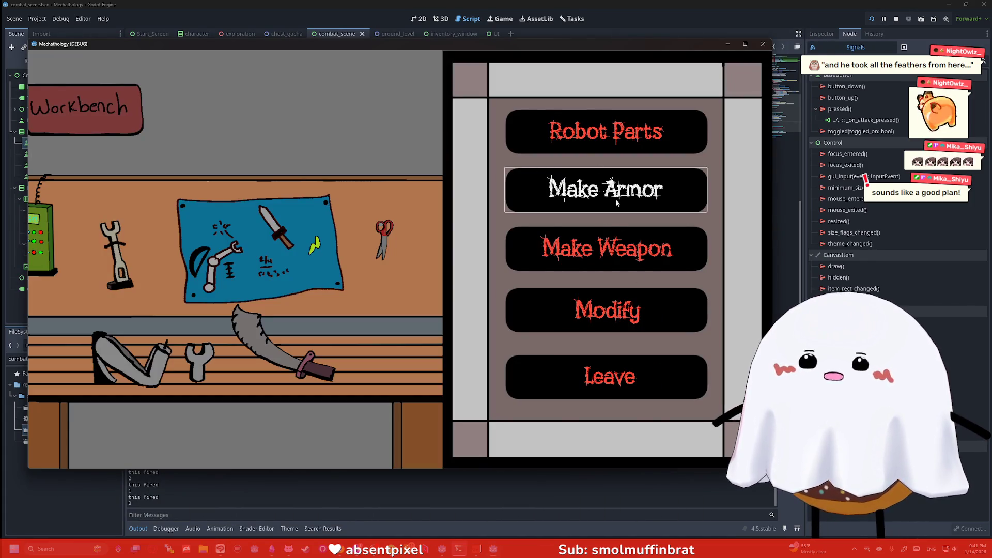